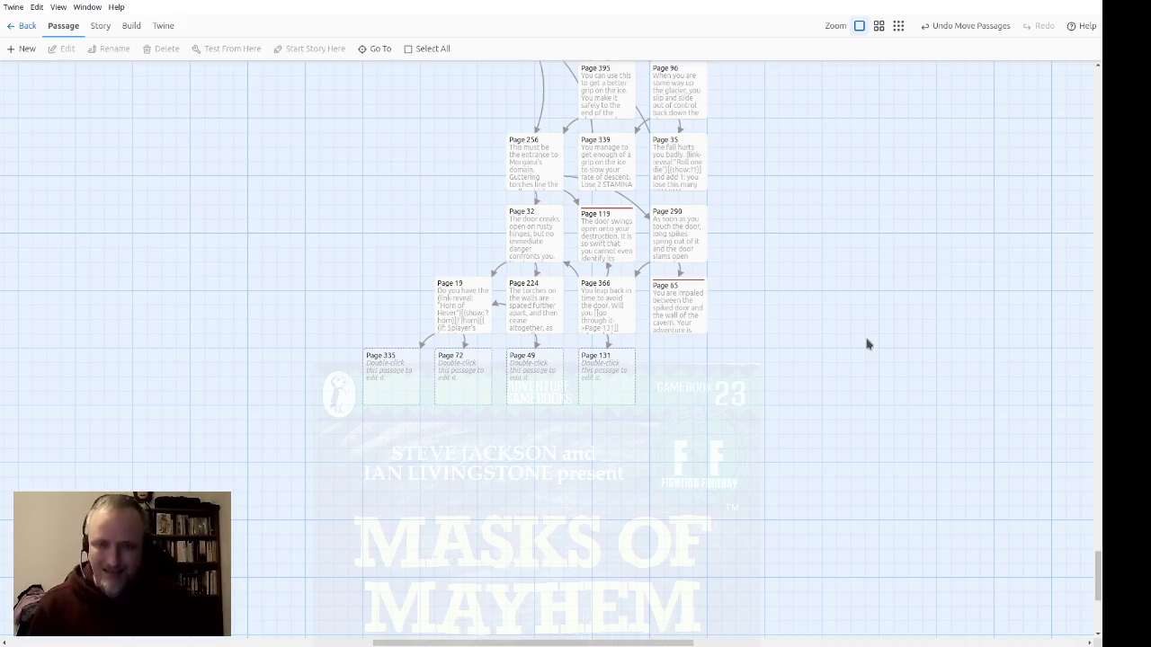
Step: Open the empty Page 335 passage card in the passage editor
{"action": "left_click", "coordinate": [397, 382]}
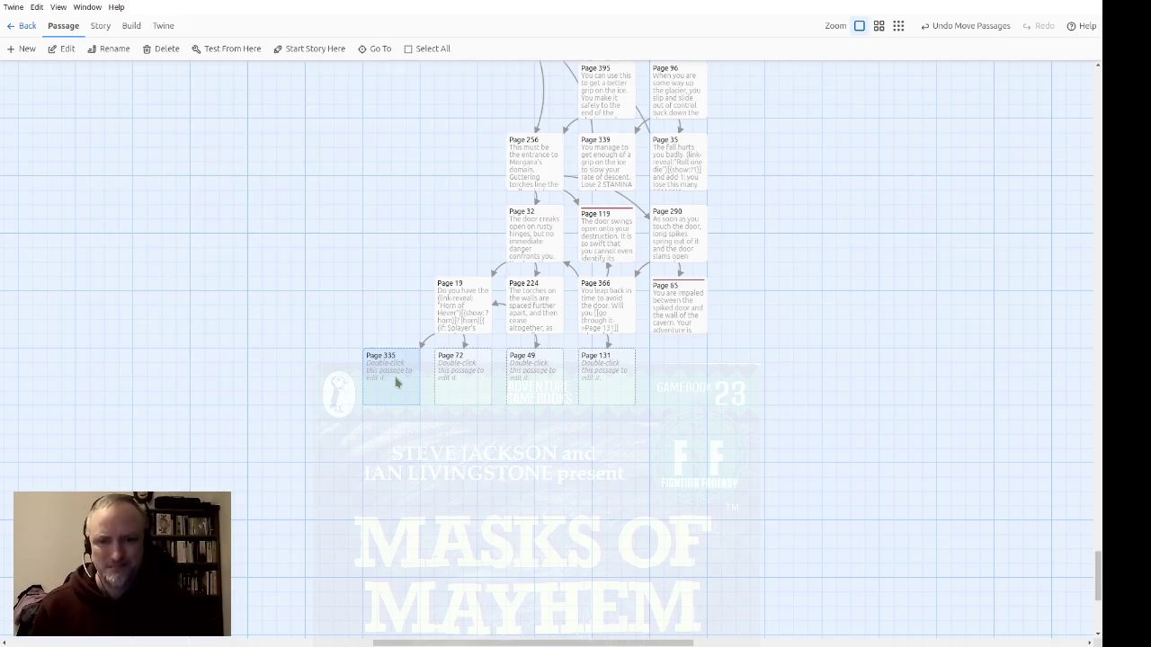
{"action": "double_click", "coordinate": [414, 387]}
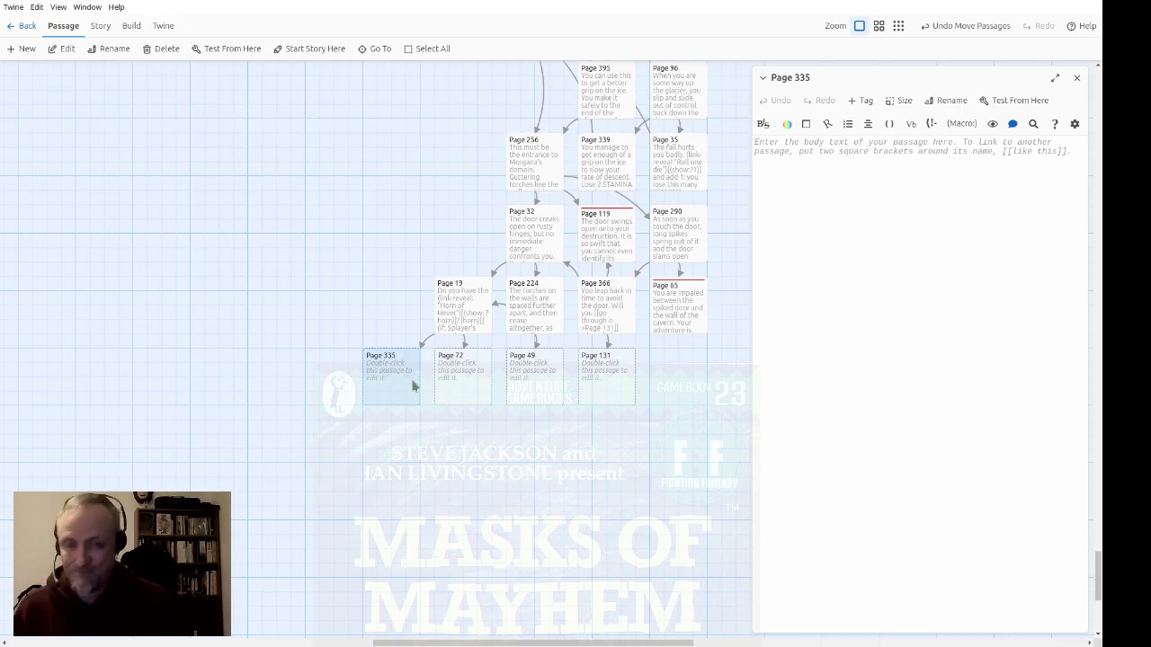
Step: Write Page 335's text: skeletal arms reach for the horn, forcing you through a horrible gauntlet
{"action": "type", "text": "Sk"}
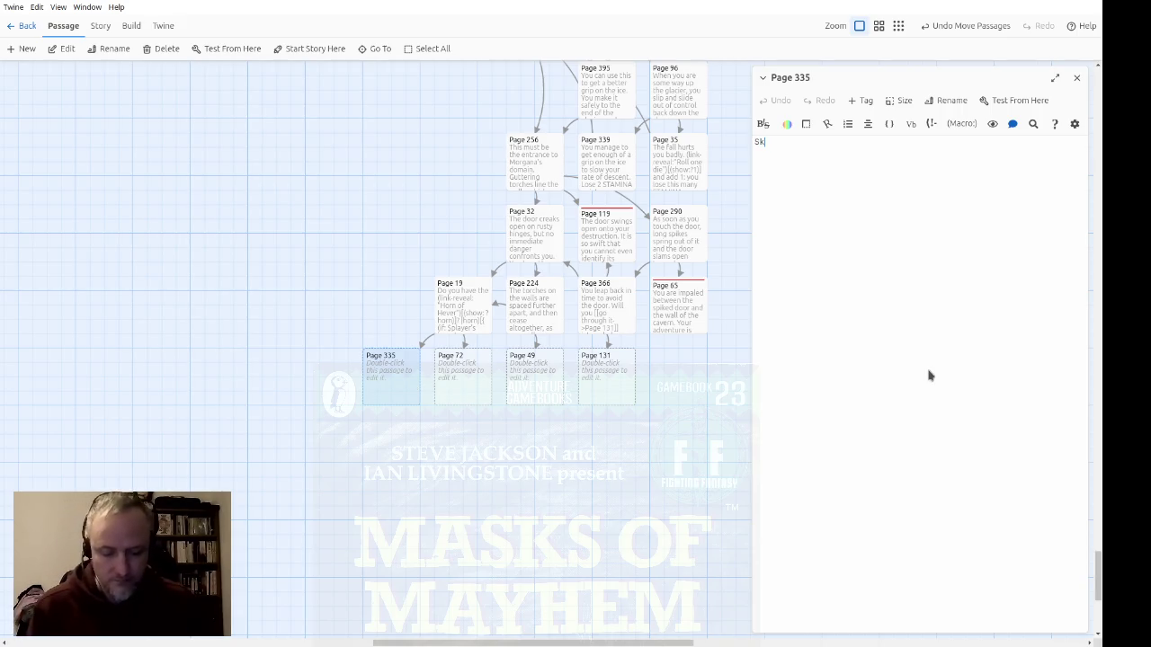
{"action": "type", "text": "eletal arms, "}
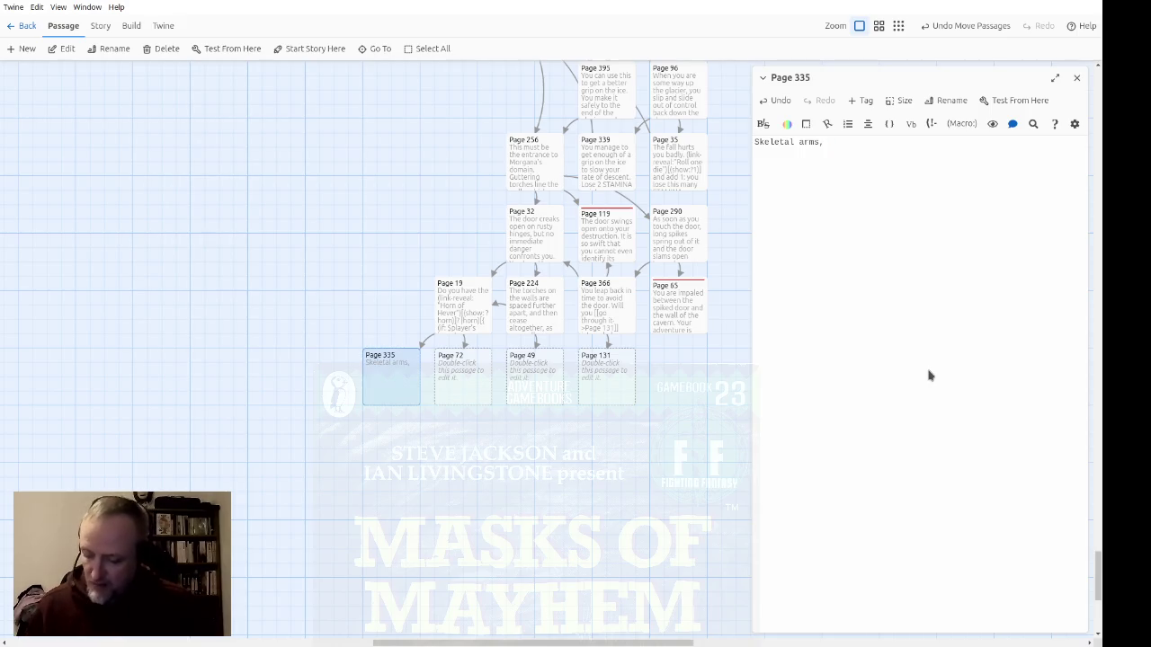
{"action": "type", "text": "some with rotten"}
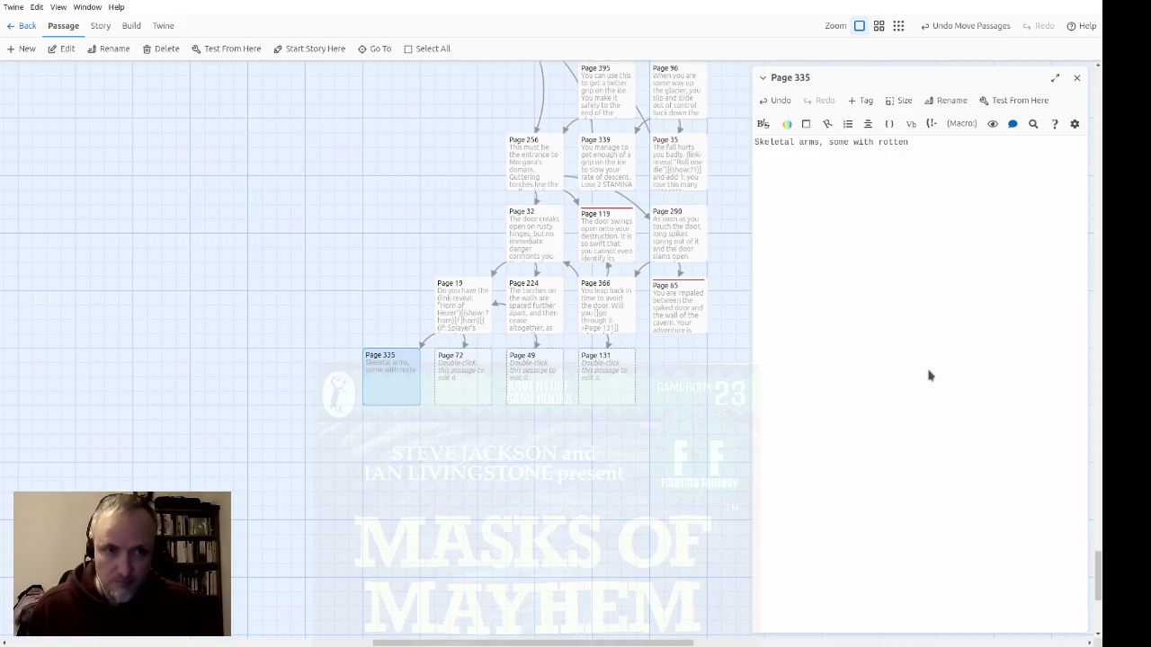
{"action": "type", "text": " flesh st"}
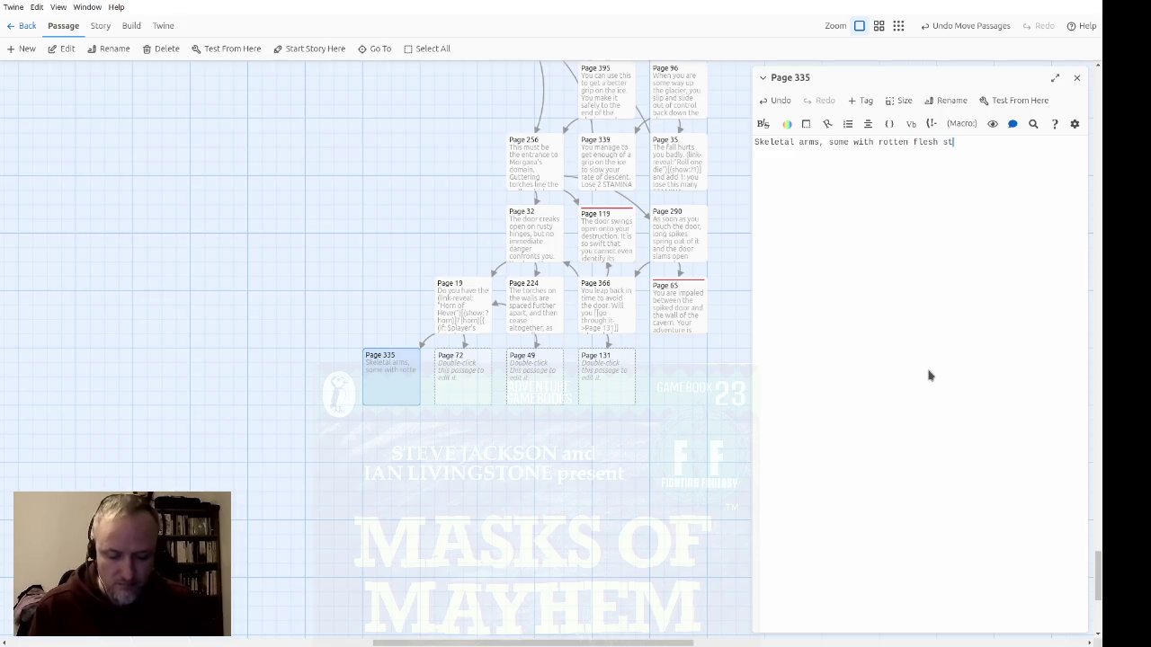
{"action": "type", "text": "ill hanging from them,"}
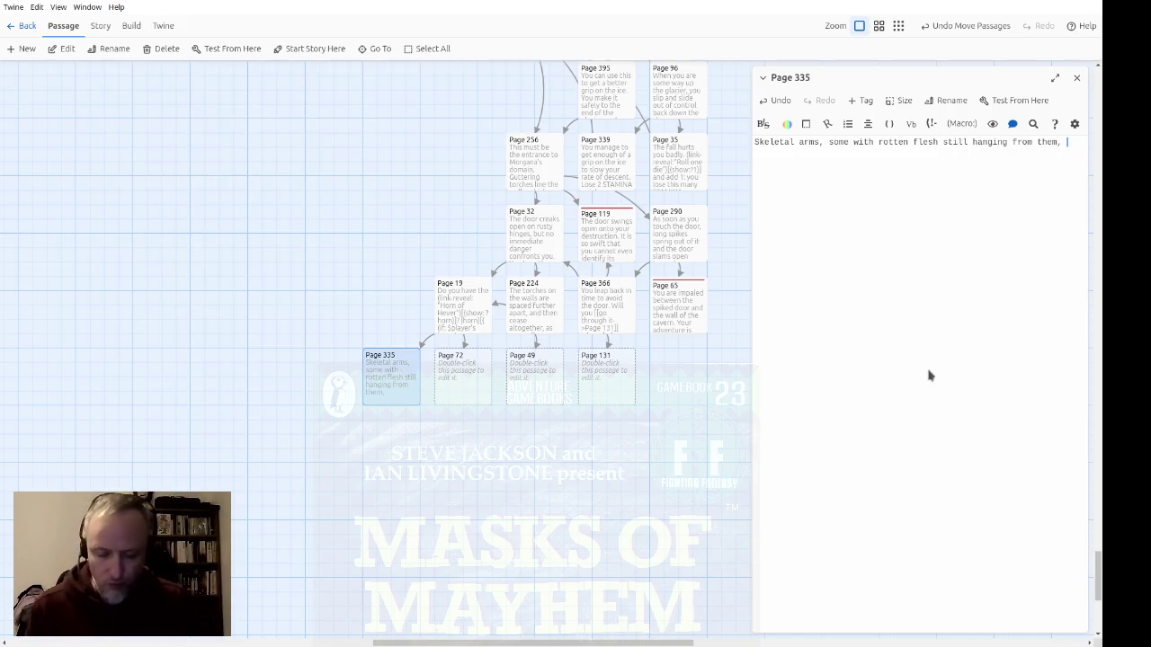
{"action": "type", "text": " emerge from the walls;"}
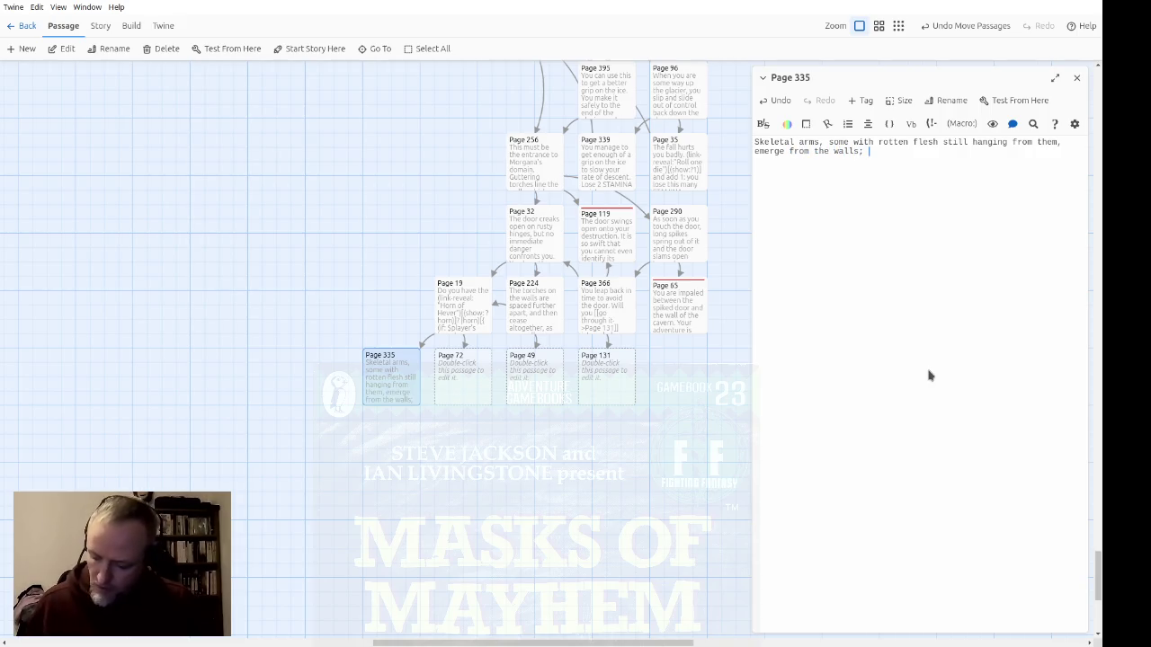
{"action": "type", "text": " bony f"}
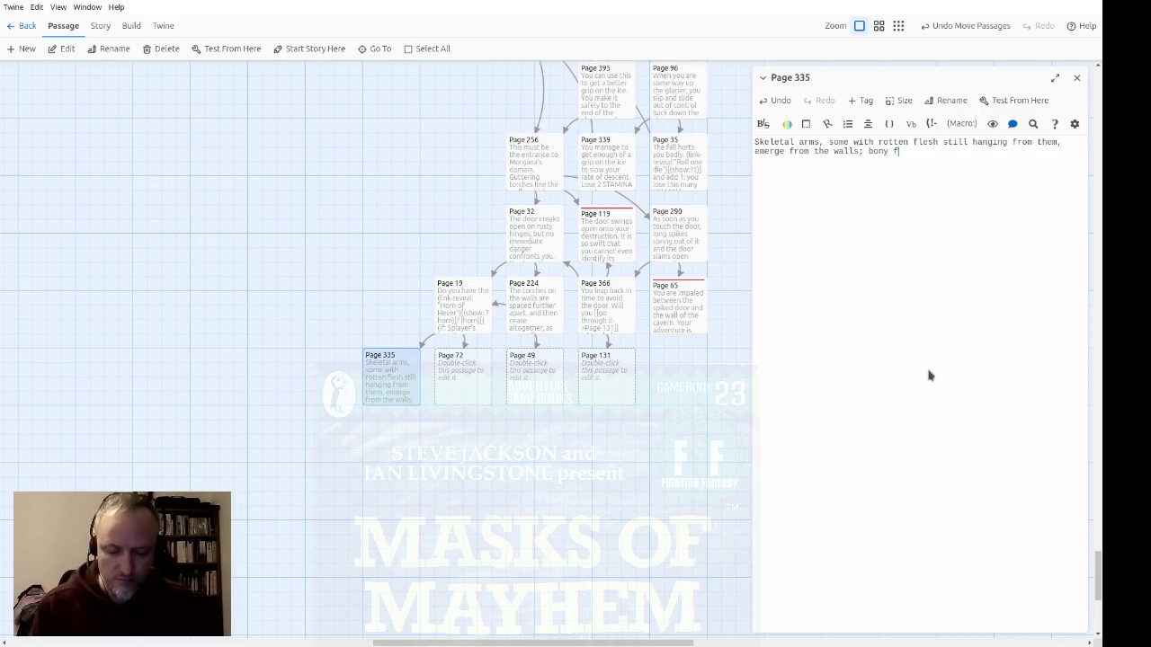
{"action": "type", "text": "ingers reach f"}
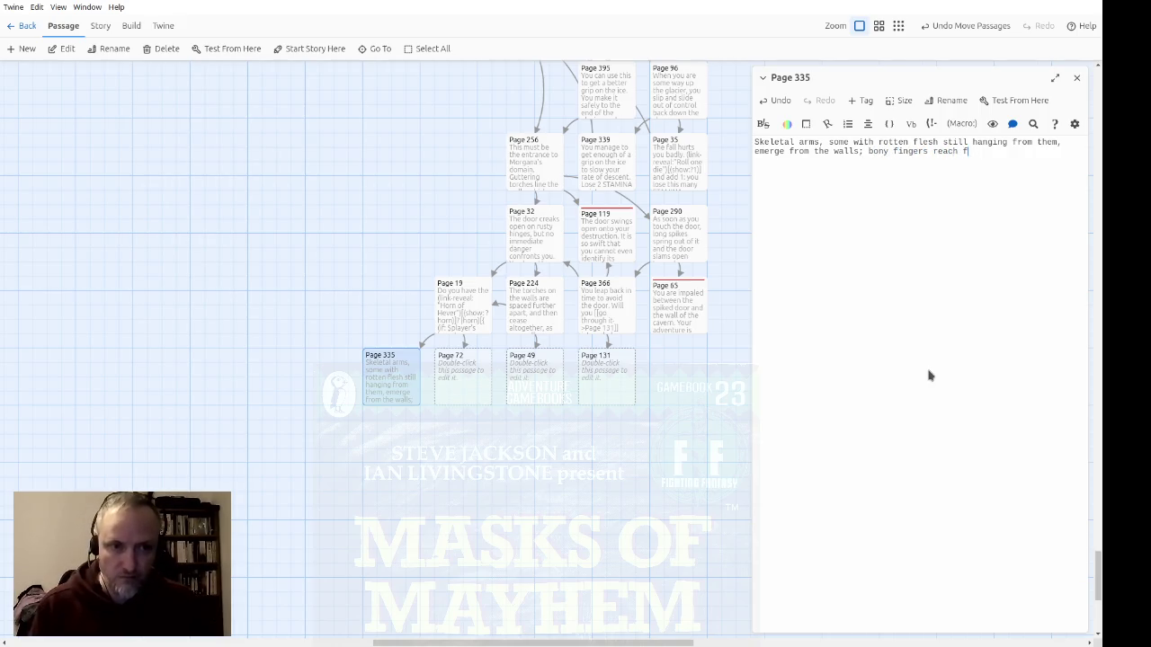
{"action": "type", "text": "or the "}
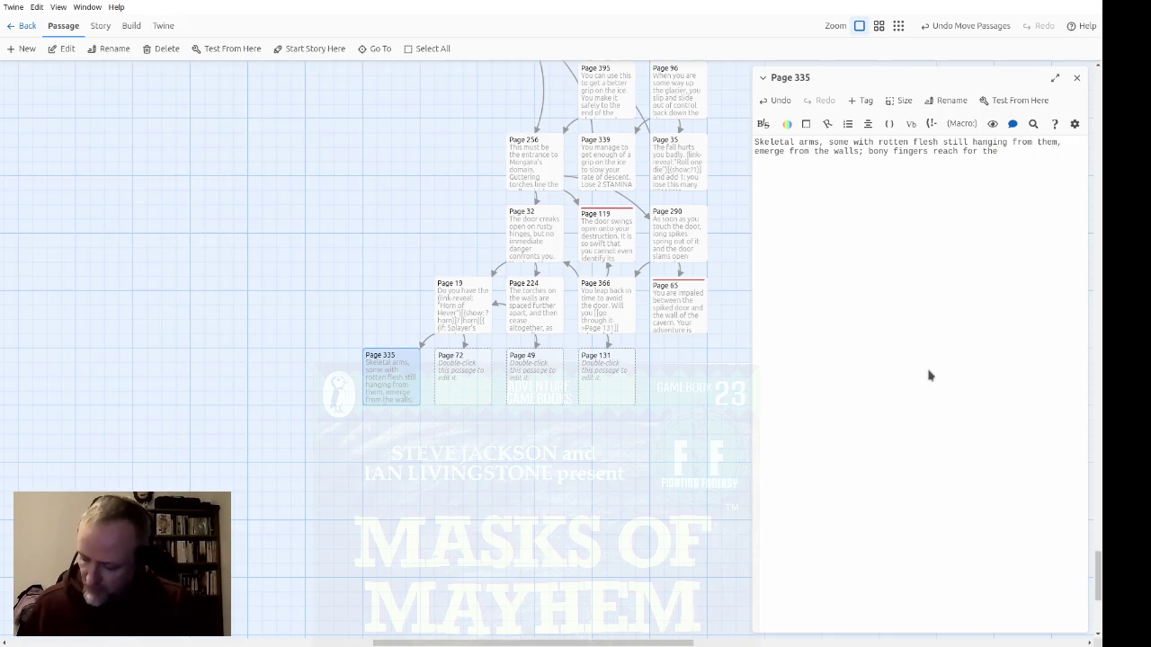
{"action": "type", "text": "horn"}
{"action": "key", "text": "BackSpace"}
{"action": "key", "text": "BackSpace"}
{"action": "type", "text": "which"}
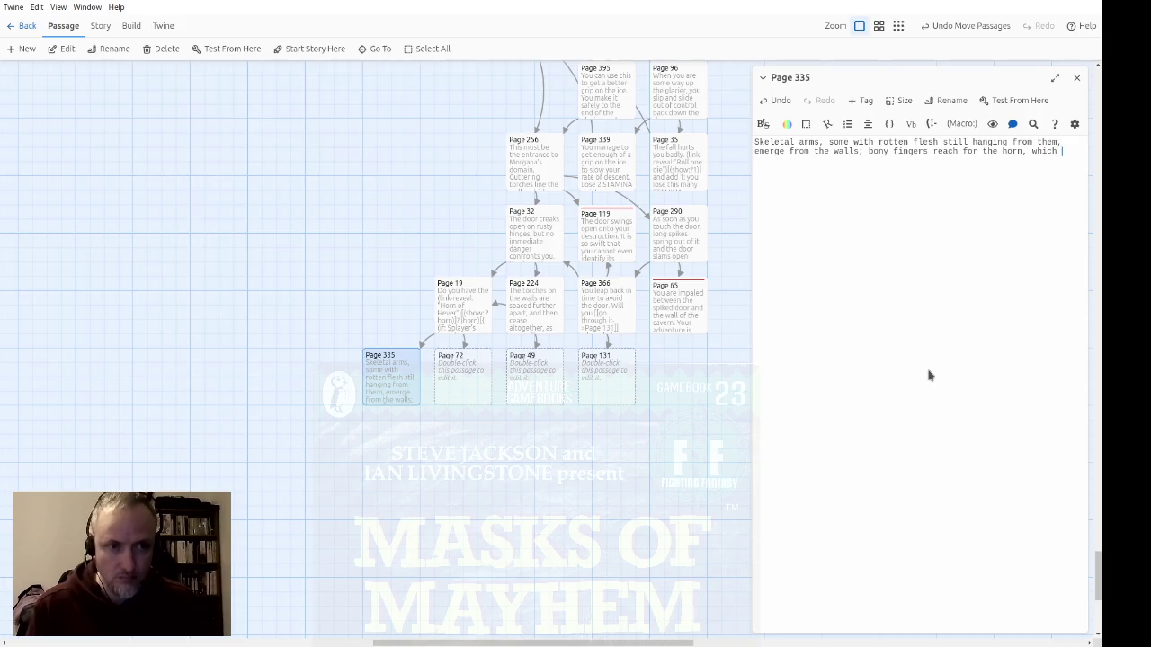
{"action": "key", "text": "BackSpace"}
{"action": "type", "text": "h you"}
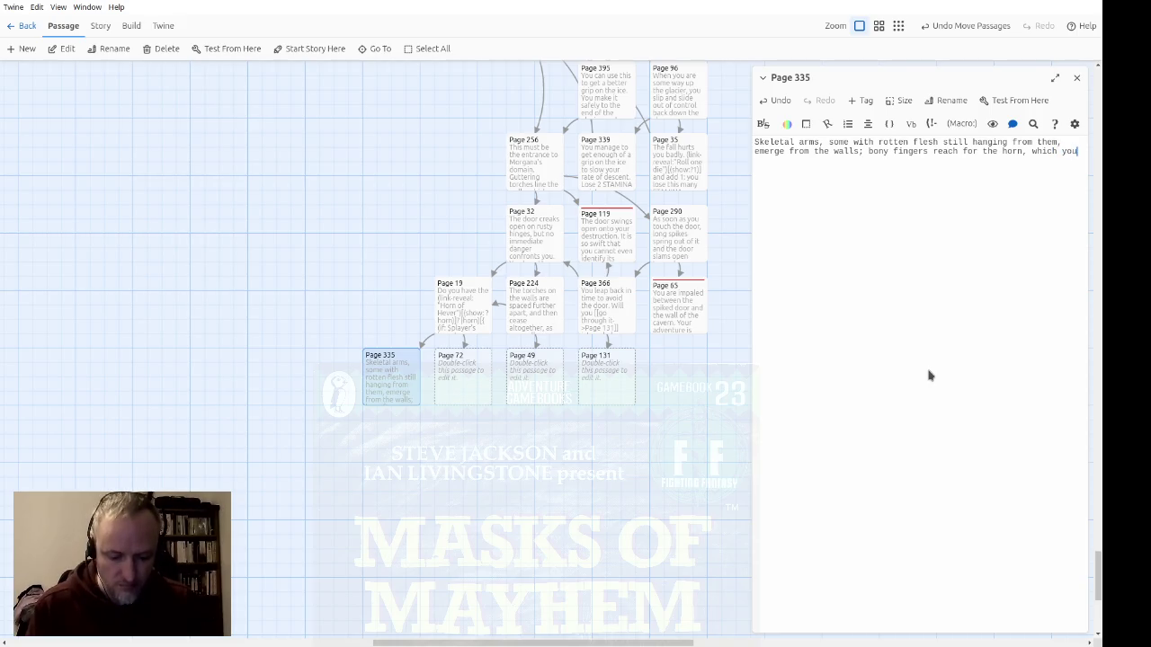
{"action": "type", "text": " still have hanging"}
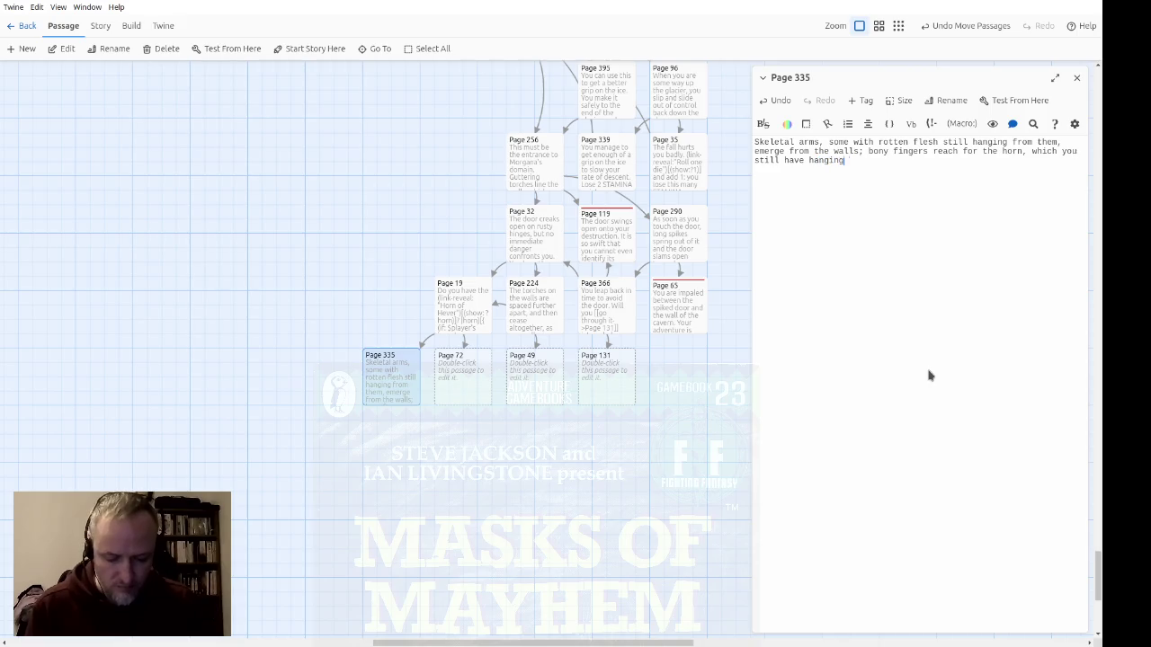
{"action": "type", "text": " around your neck"}
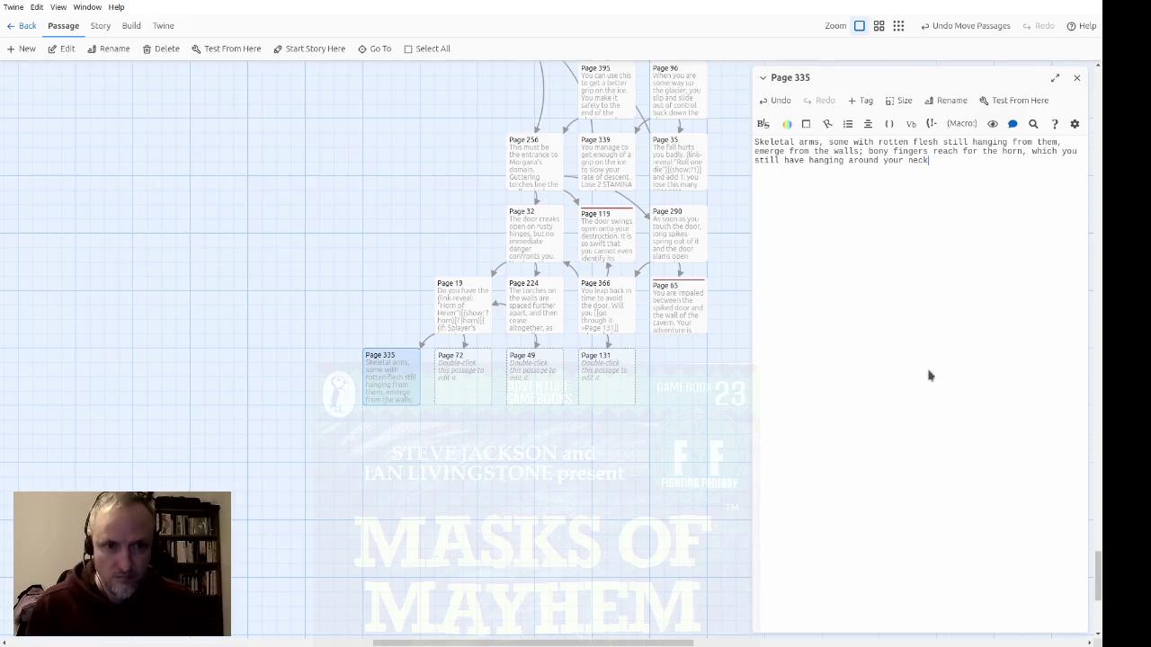
{"action": "type", "text": ";"}
{"action": "key", "text": "BackSpace"}
{"action": "type", "text": ", "}
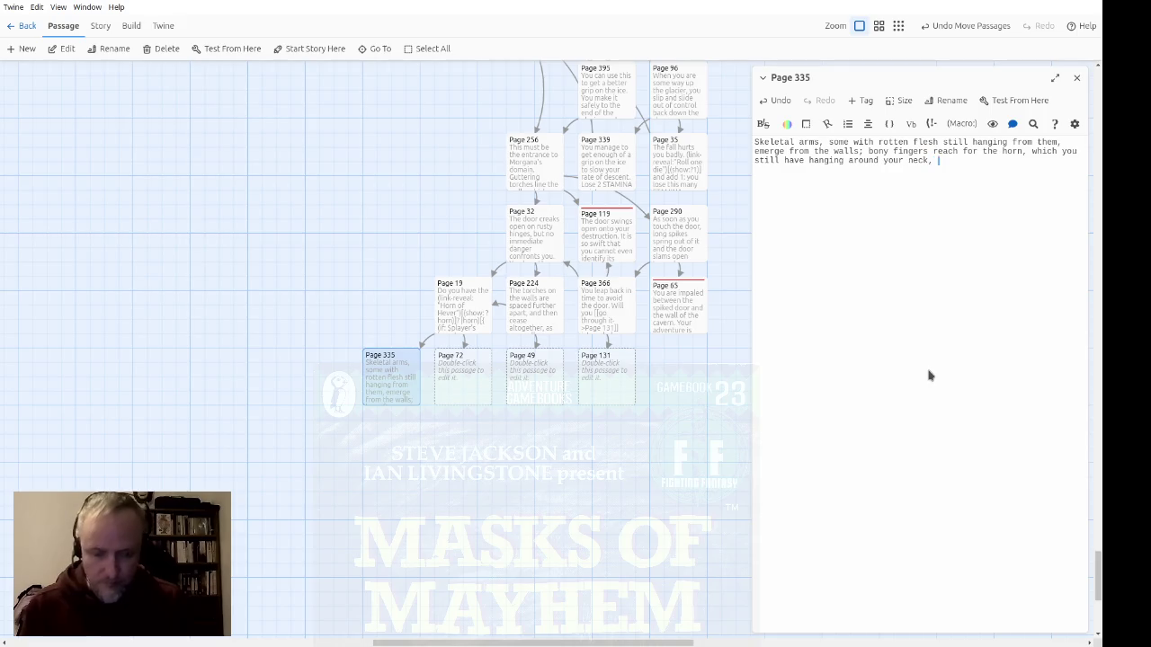
{"action": "type", "text": "while othert"}
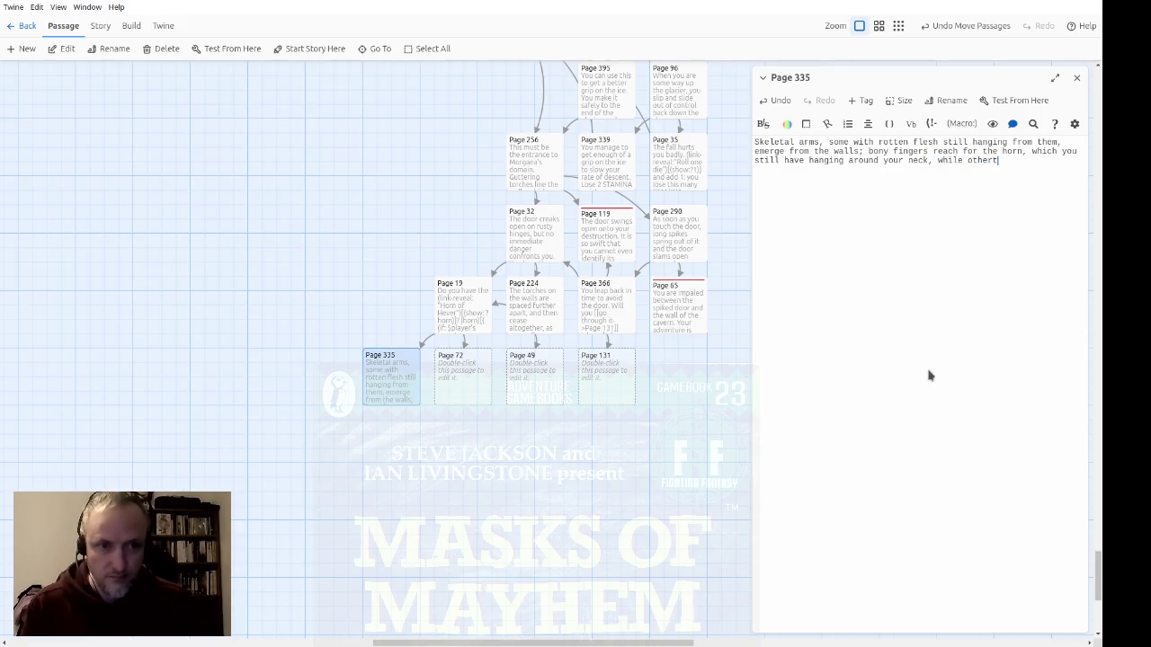
{"action": "type", "text": "s try to trip "}
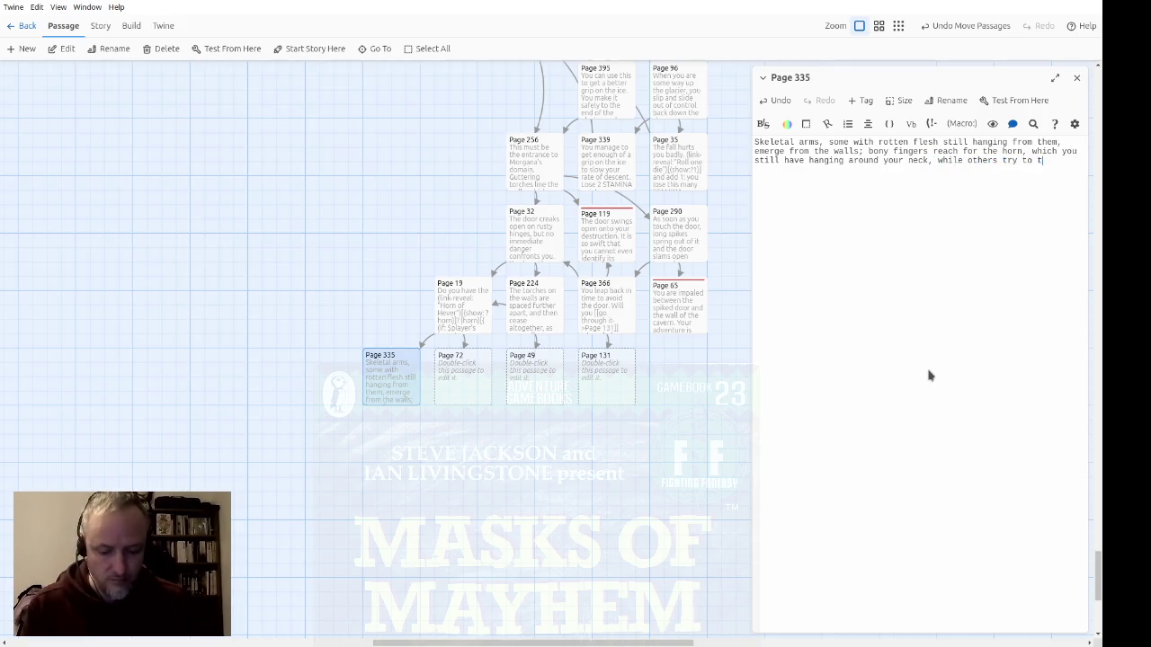
{"action": "type", "text": "you up.  Y"}
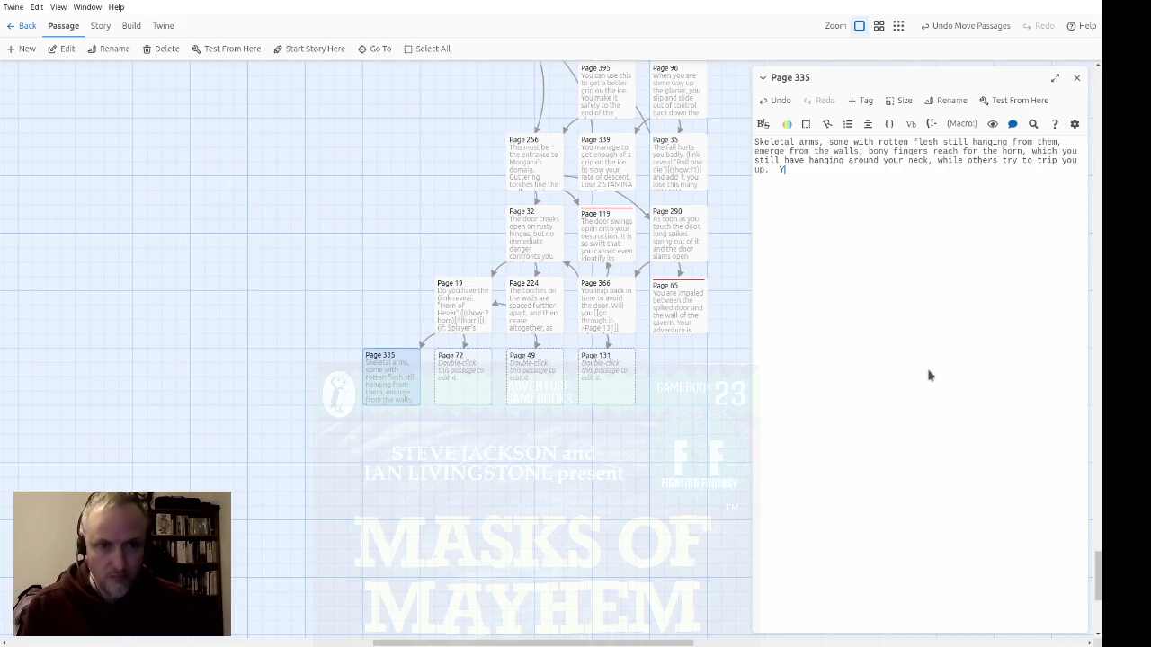
{"action": "type", "text": "ou will have to "}
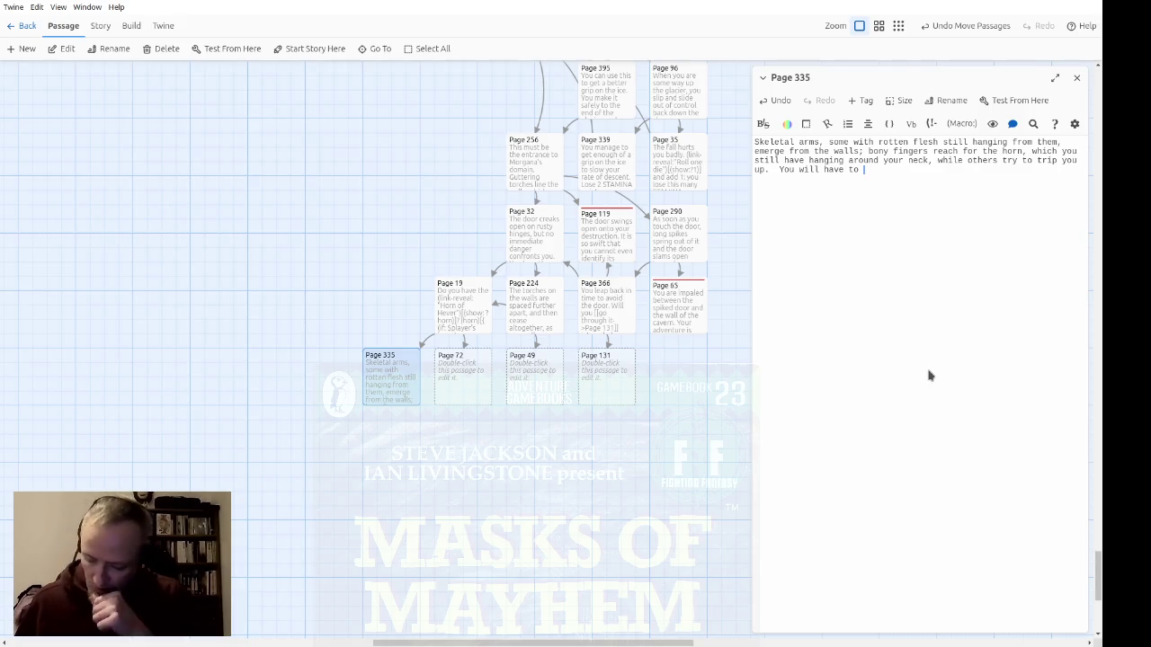
{"action": "type", "text": "hack yourway through this"}
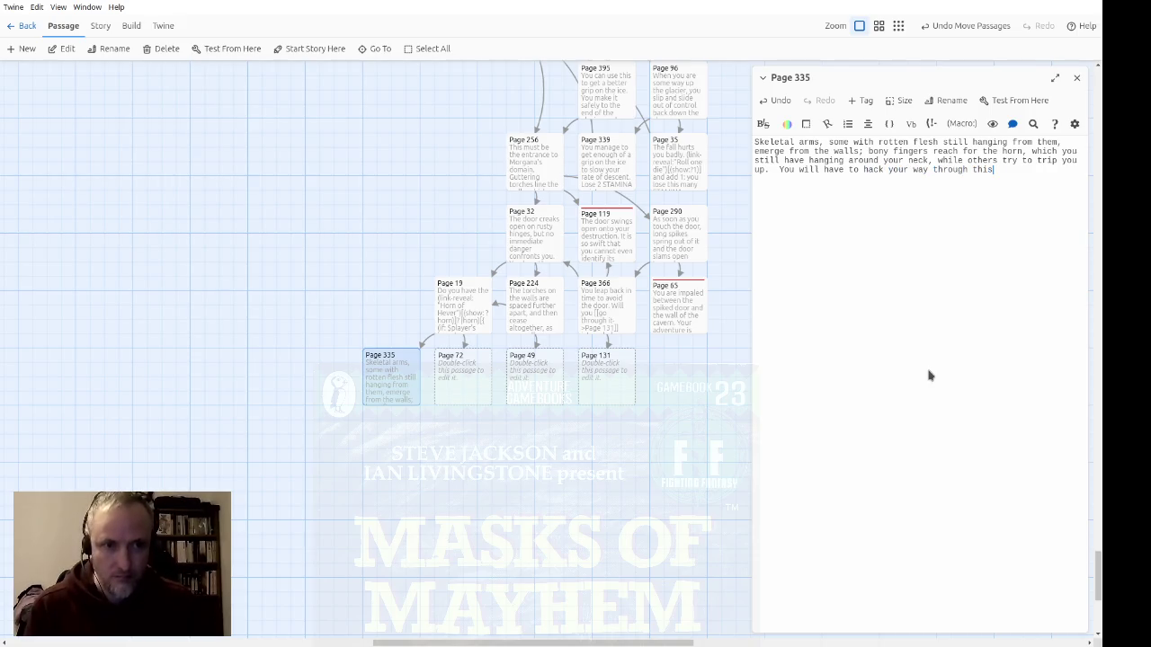
{"action": "type", "text": " horribl"}
{"action": "type", "text": "e gauntlet."}
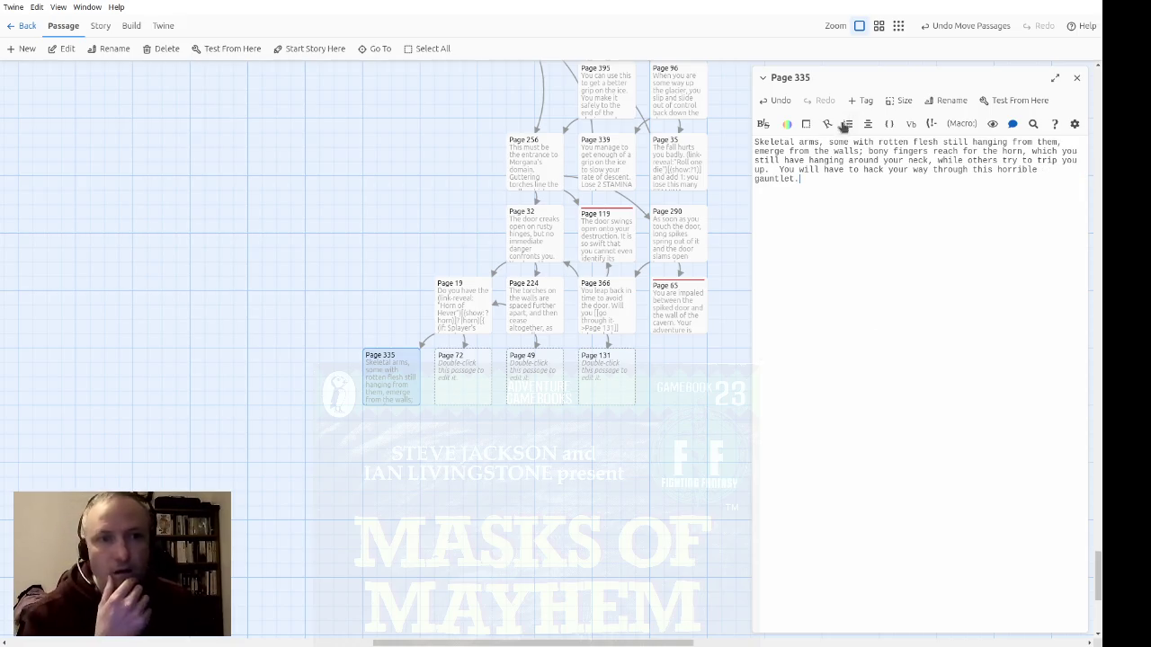
{"action": "left_click", "coordinate": [861, 99]}
Step: Tag Page 335 with the existing combat tag
{"action": "left_click", "coordinate": [853, 129]}
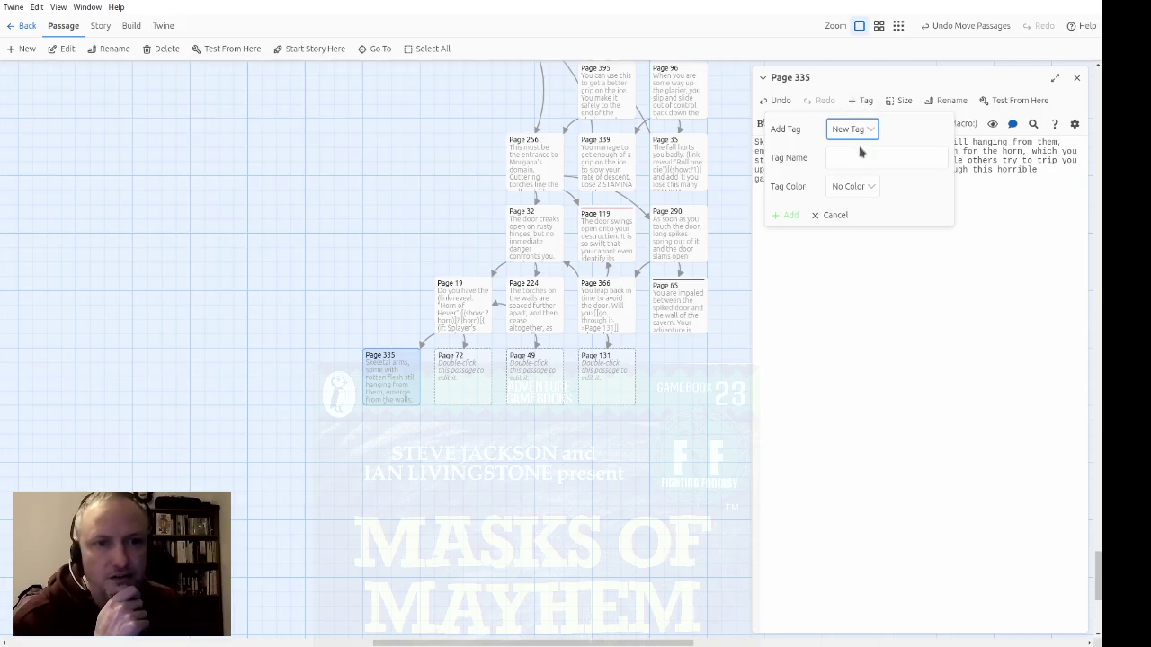
{"action": "left_click", "coordinate": [863, 160]}
{"action": "left_click", "coordinate": [788, 158]}
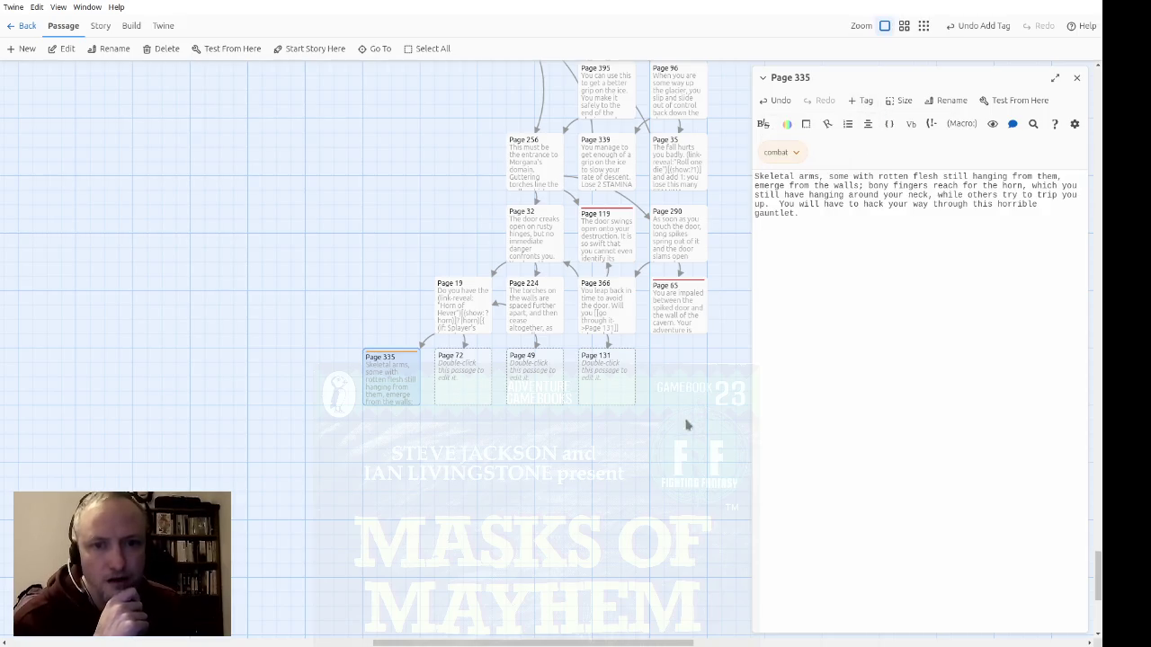
Step: Copy Page 241's Ice Dragon combat code and paste it after 'gauntlet.' in Page 335
{"action": "scroll", "coordinate": [719, 385], "scroll_direction": "up", "scroll_amount": 1}
{"action": "scroll", "coordinate": [719, 385], "scroll_direction": "up", "scroll_amount": 2}
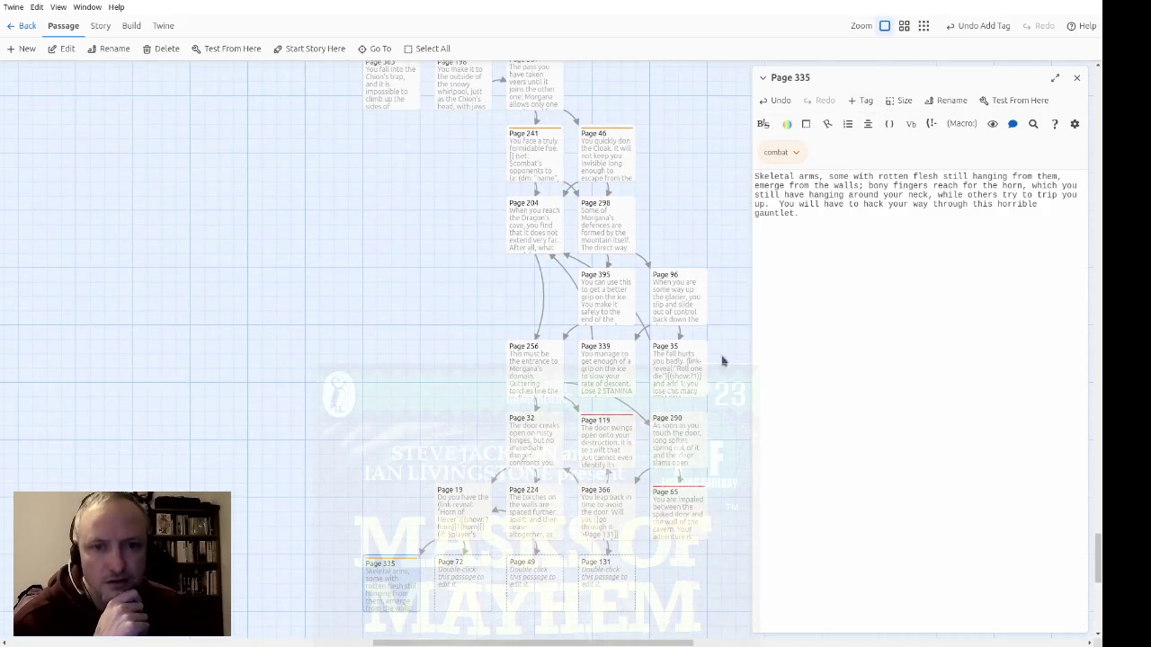
{"action": "double_click", "coordinate": [543, 170]}
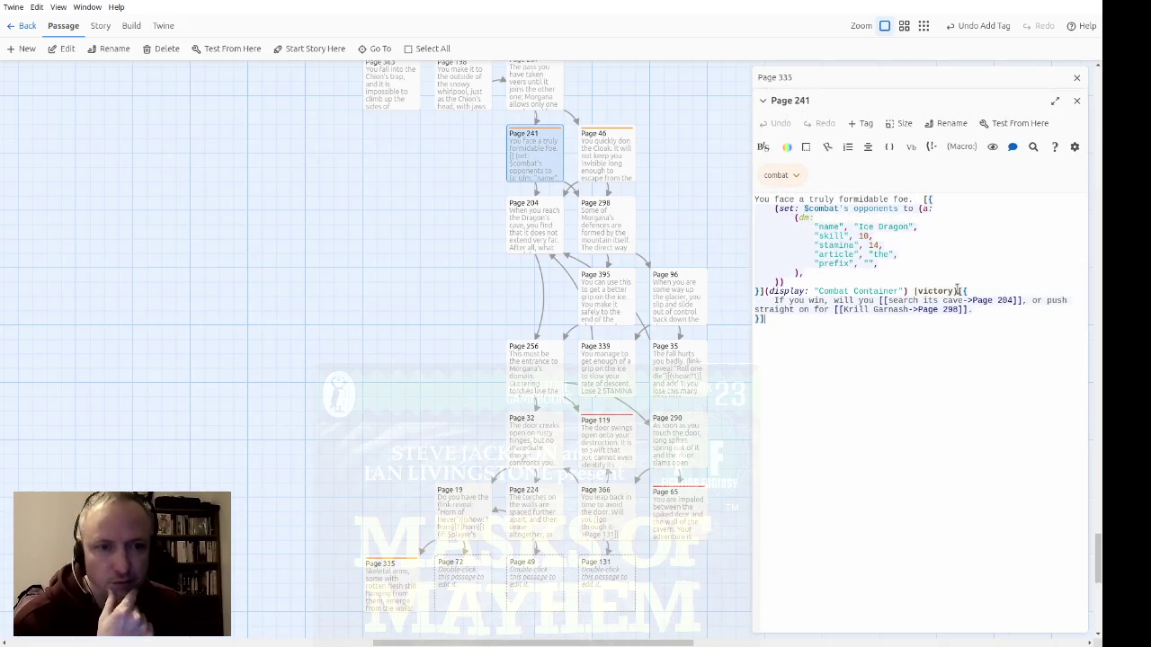
{"action": "mouse_move", "coordinate": [857, 334]}
{"action": "left_mouse_down"}
{"action": "mouse_move", "coordinate": [915, 231]}
{"action": "mouse_move", "coordinate": [914, 203]}
{"action": "left_mouse_up"}
{"action": "key", "text": "ctrl+c"}
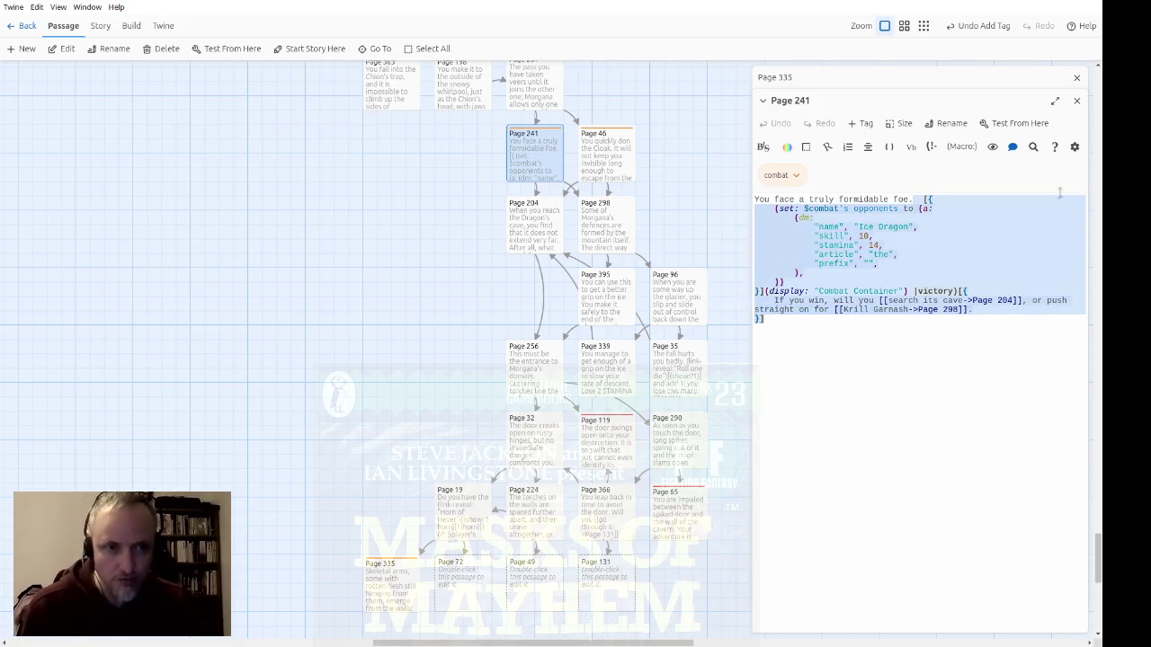
{"action": "left_click", "coordinate": [1076, 99]}
{"action": "left_click", "coordinate": [983, 341]}
{"action": "key", "text": "ctrl+v"}
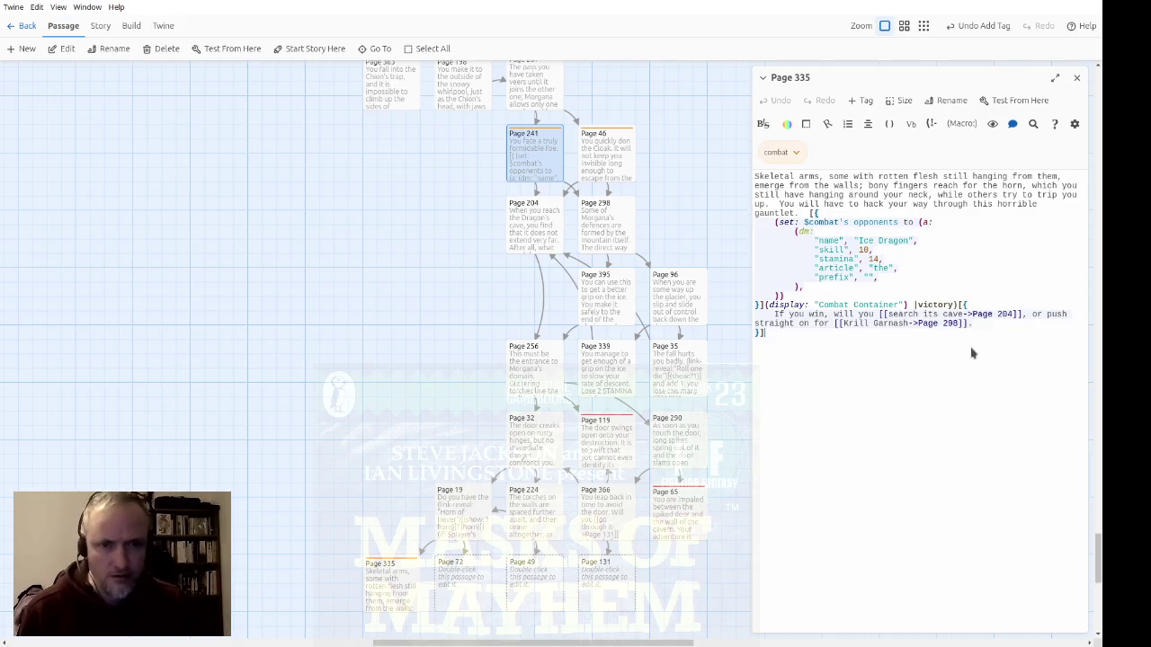
Step: Change the opponent from Ice Dragon to Hands with skill 7 and stamina 8
{"action": "key", "text": "Up"}
{"action": "key", "text": "Up"}
{"action": "key", "text": "Up"}
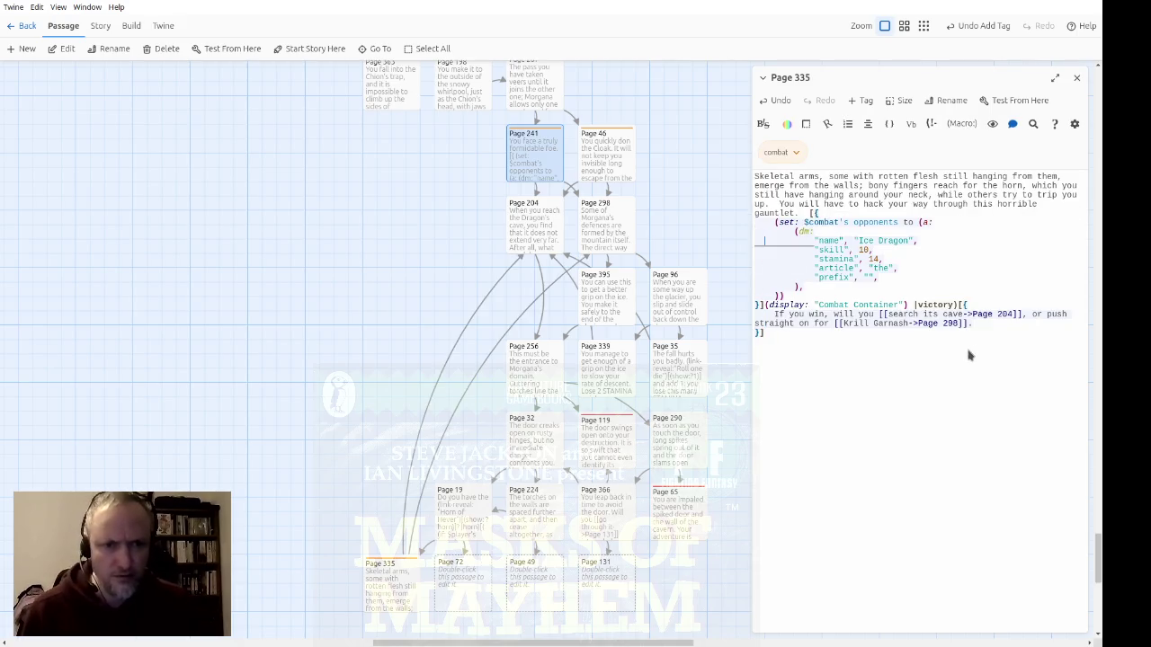
{"action": "key", "text": "Up"}
{"action": "key", "text": "Up"}
{"action": "key", "text": "End"}
{"action": "key", "text": "Left"}
{"action": "key", "text": "Left"}
{"action": "key", "text": "shift+ctrl+Left"}
{"action": "key", "text": "shift+ctrl+Left"}
{"action": "type", "text": "Hands"}
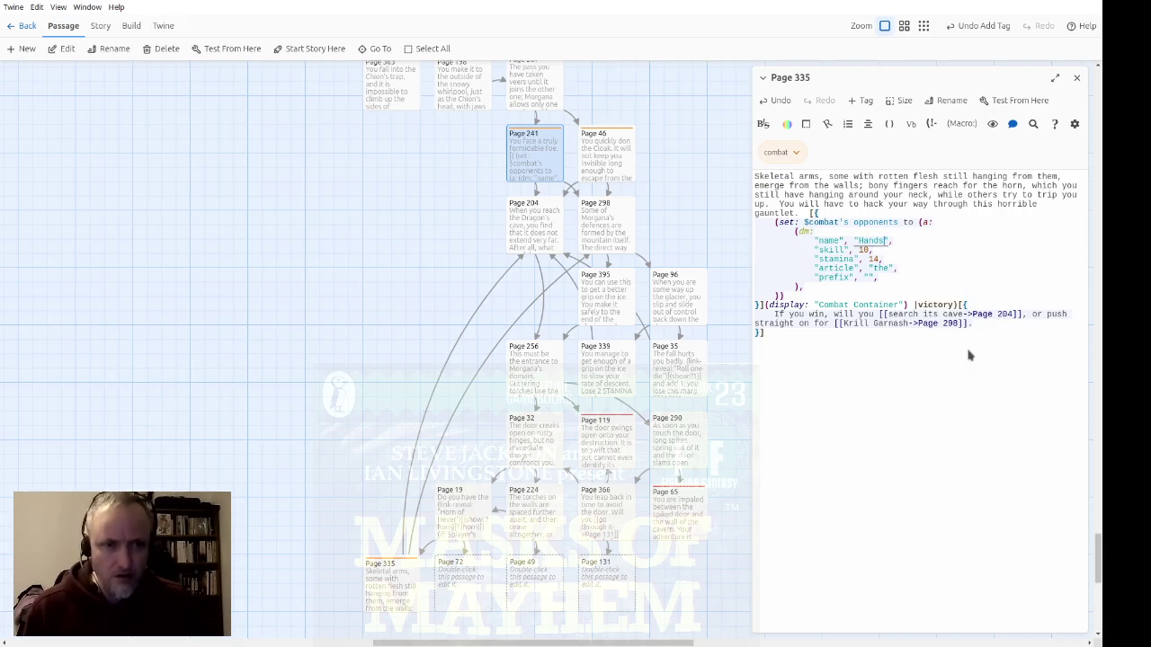
{"action": "key", "text": "Down"}
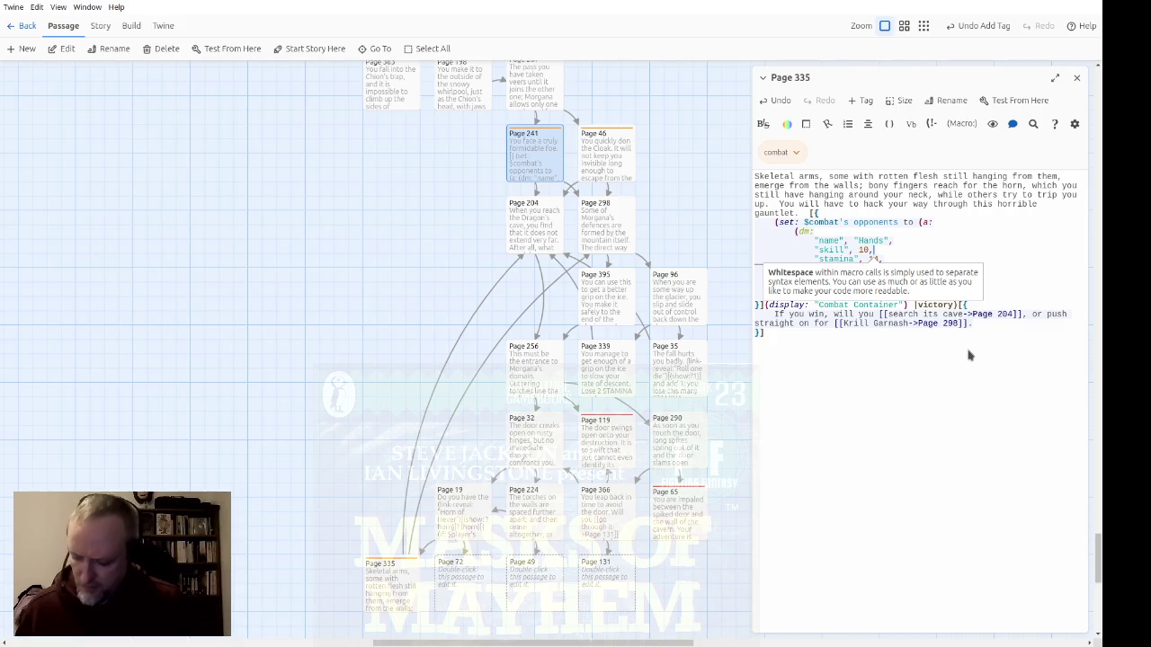
{"action": "key", "text": "Left"}
{"action": "key", "text": "shift+ctrl+Left"}
{"action": "type", "text": "7"}
{"action": "key", "text": "Down"}
{"action": "key", "text": "shift+ctrl+Left"}
{"action": "key", "text": "BackSpace"}
{"action": "type", "text": "8"}
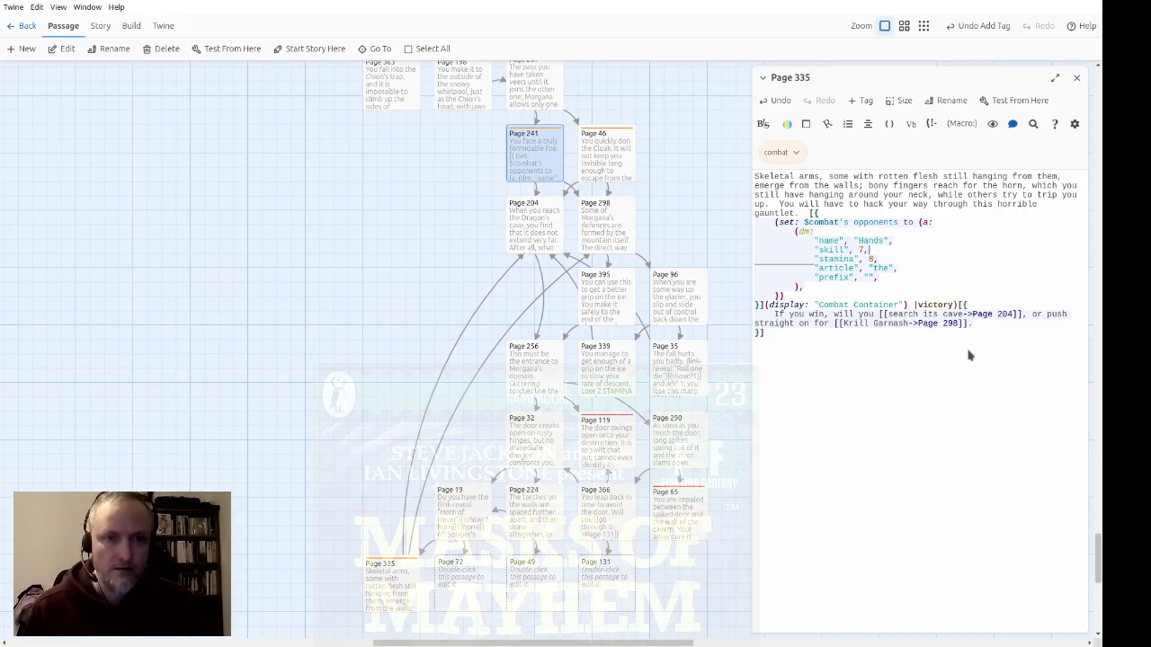
Step: Replace the victory text with 'you continue along the corridor', linking corridor to Page 72
{"action": "key", "text": "Down"}
{"action": "key", "text": "Down"}
{"action": "key", "text": "Down"}
{"action": "key", "text": "Home"}
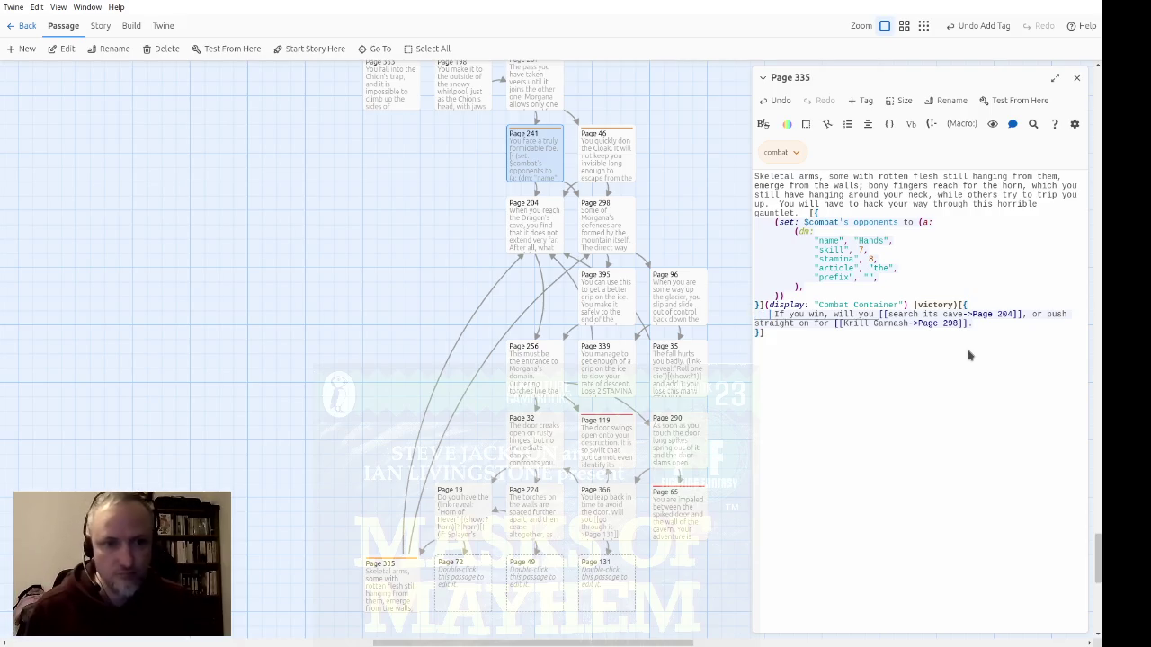
{"action": "key", "text": "shift+Down"}
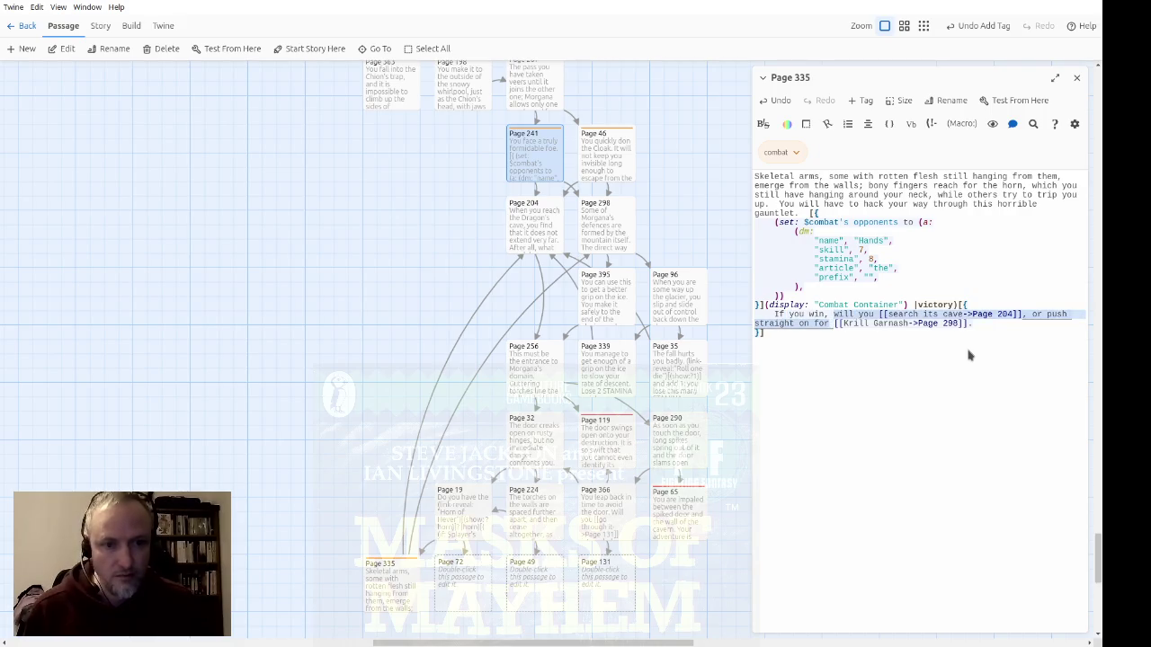
{"action": "type", "text": "you continue "}
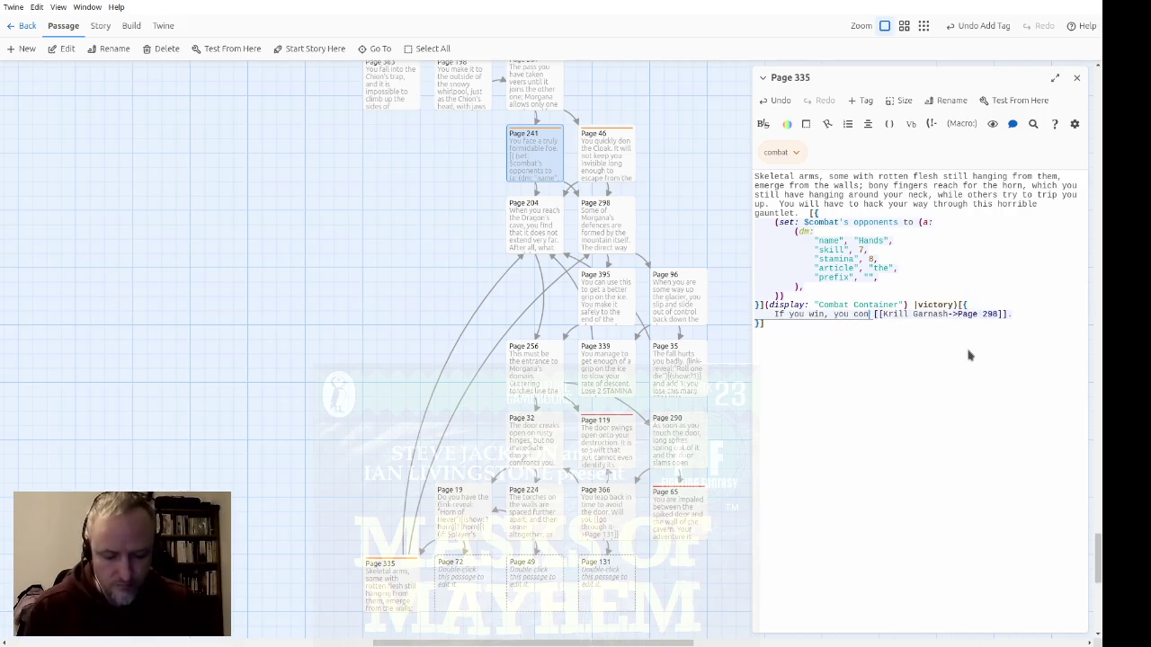
{"action": "type", "text": "alon"}
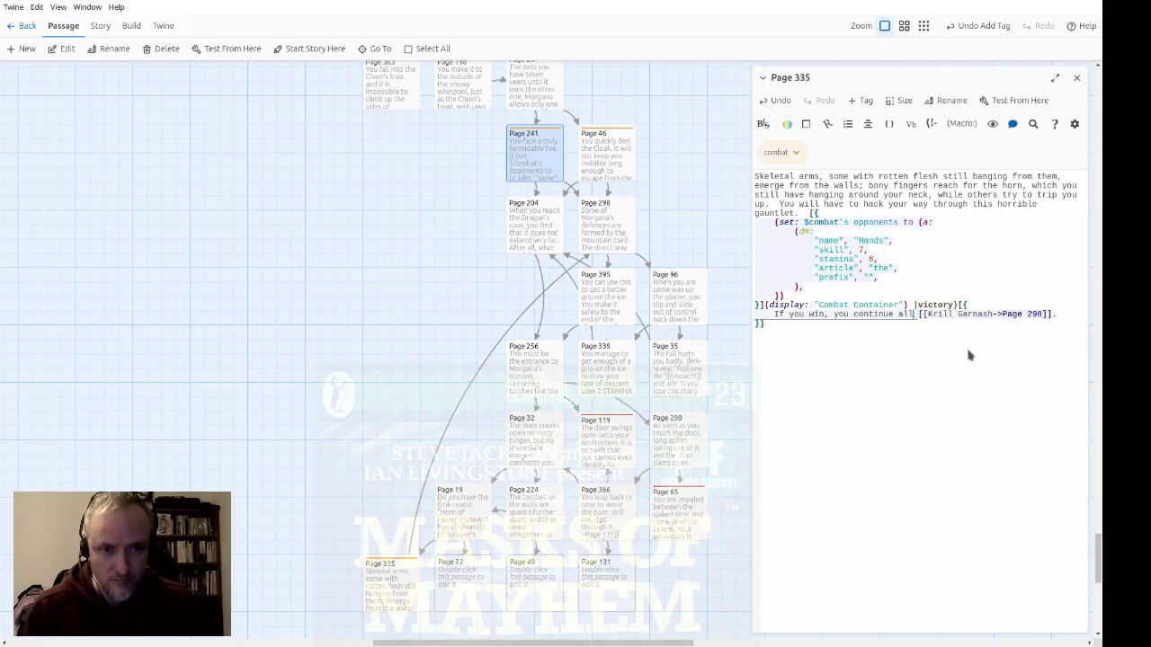
{"action": "type", "text": "g the "}
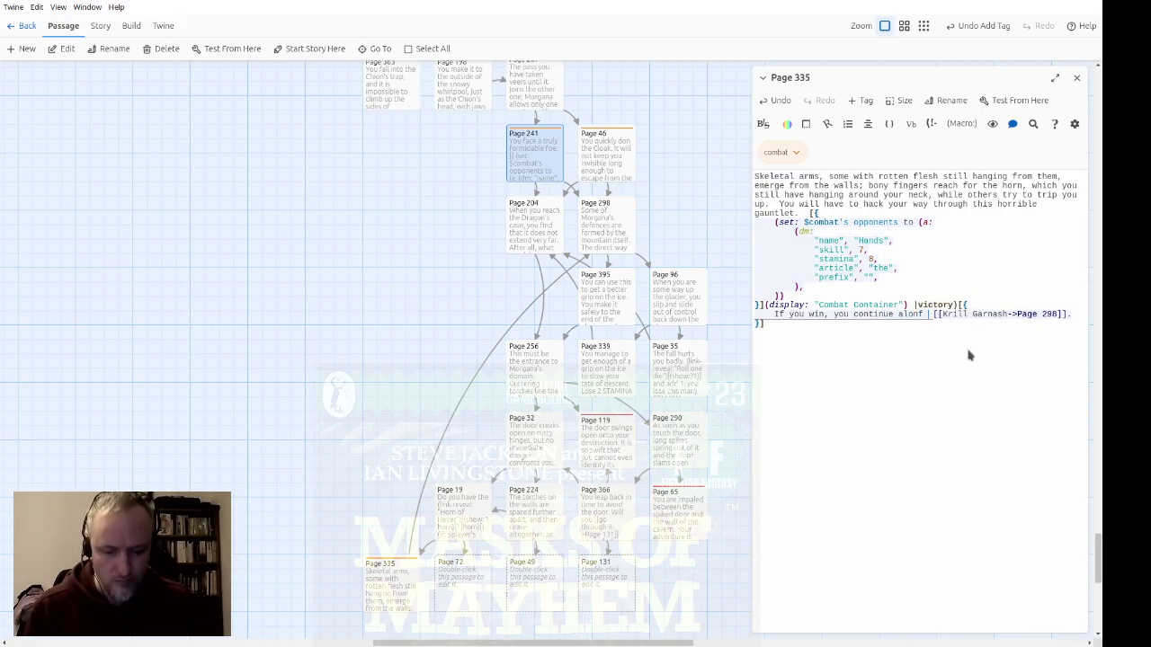
{"action": "type", "text": "corridor"}
{"action": "key", "text": "shift+End"}
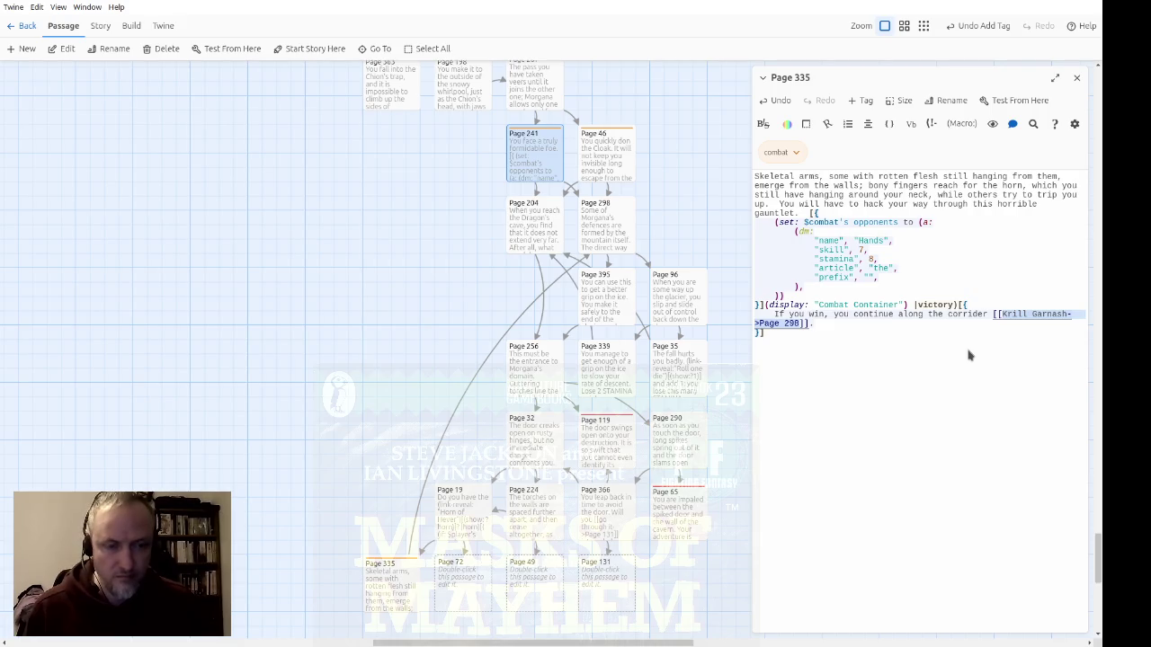
{"action": "key", "text": "Left"}
{"action": "key", "text": "ctrl+shift+Left"}
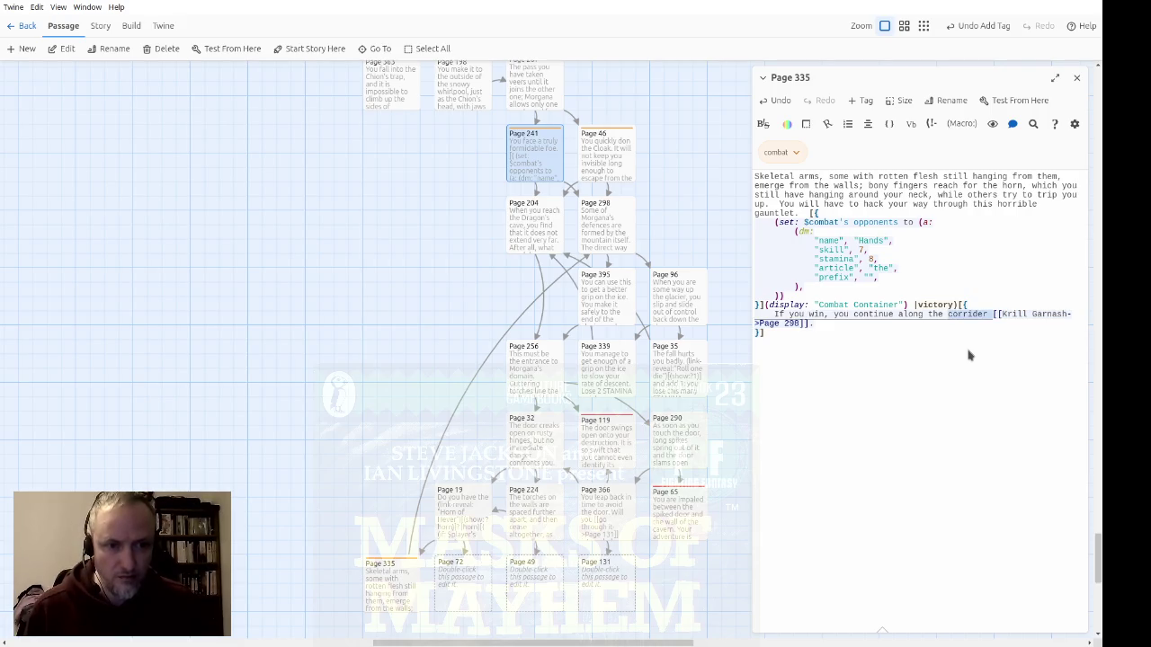
{"action": "key", "text": "Right"}
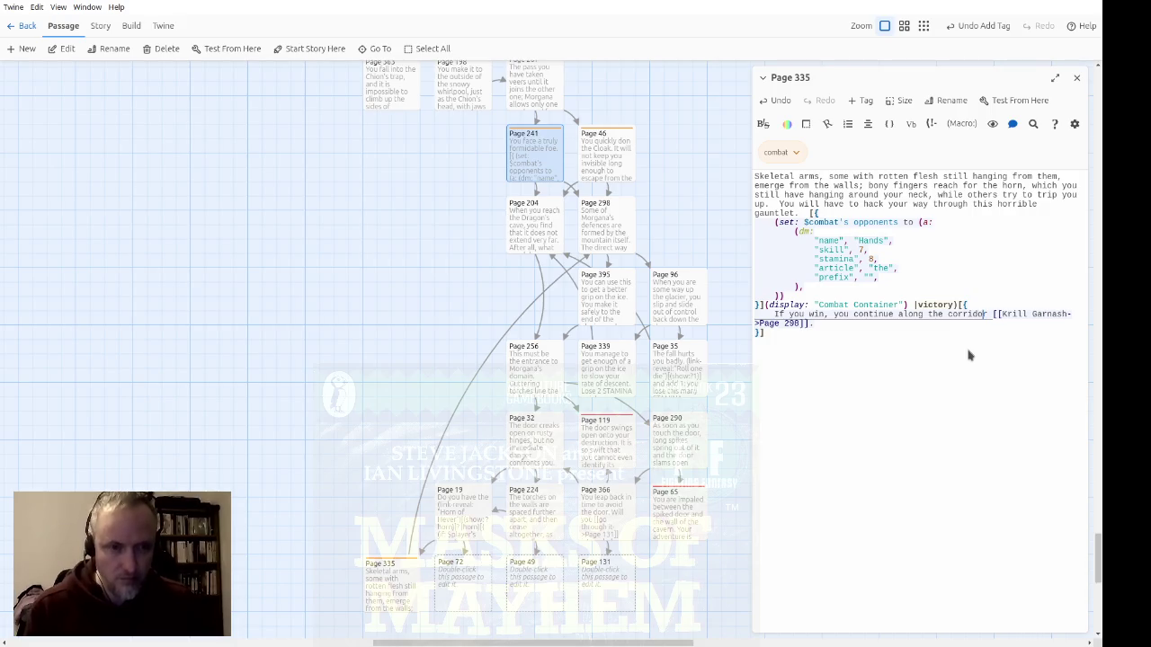
{"action": "key", "text": "ctrl+shift+Left"}
{"action": "key", "text": "ctrl+c"}
{"action": "key", "text": "BackSpace"}
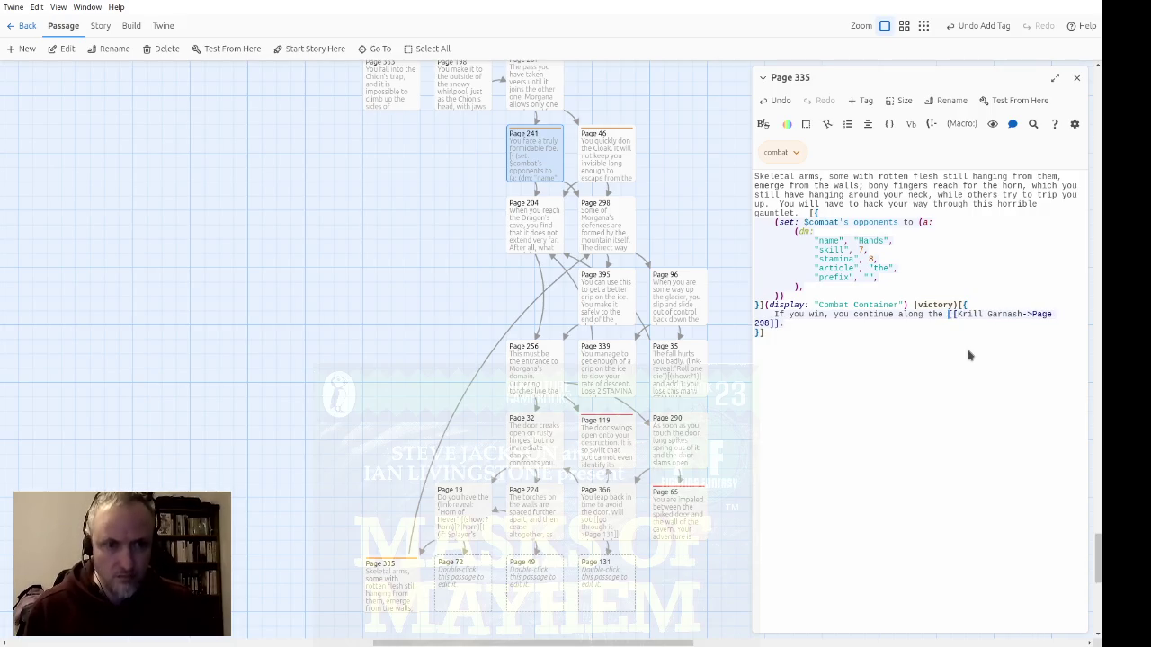
{"action": "key", "text": "ctrl+shift+Right"}
{"action": "key", "text": "ctrl+shift+Right"}
{"action": "key", "text": "ctrl+shift+Right"}
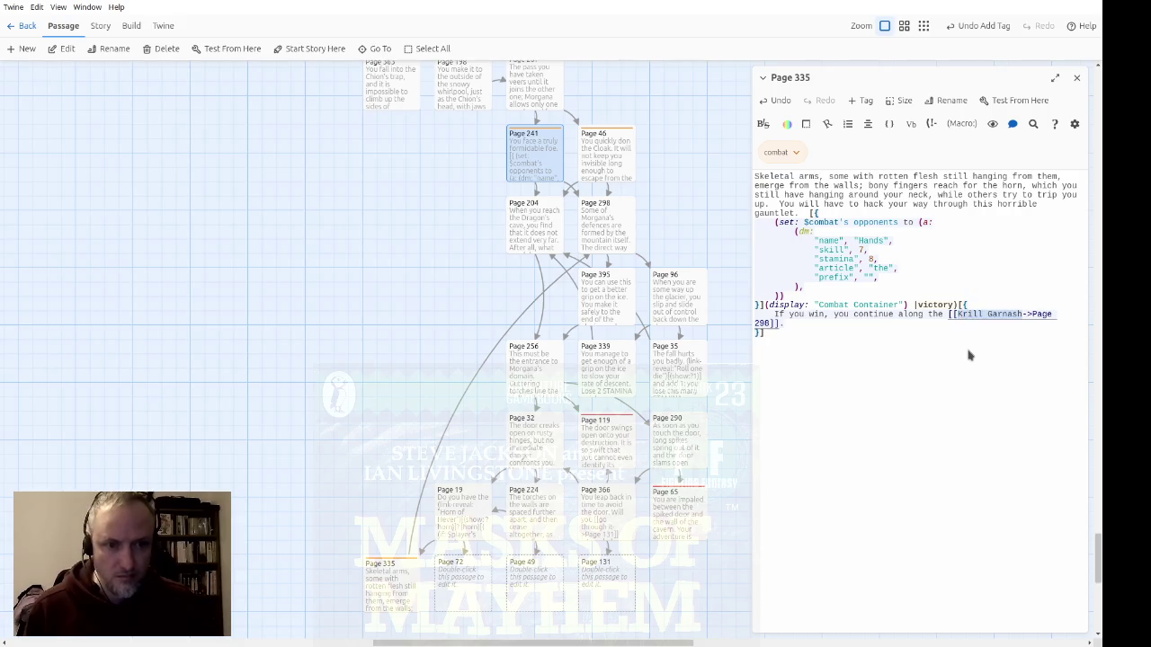
{"action": "key", "text": "ctrl+v"}
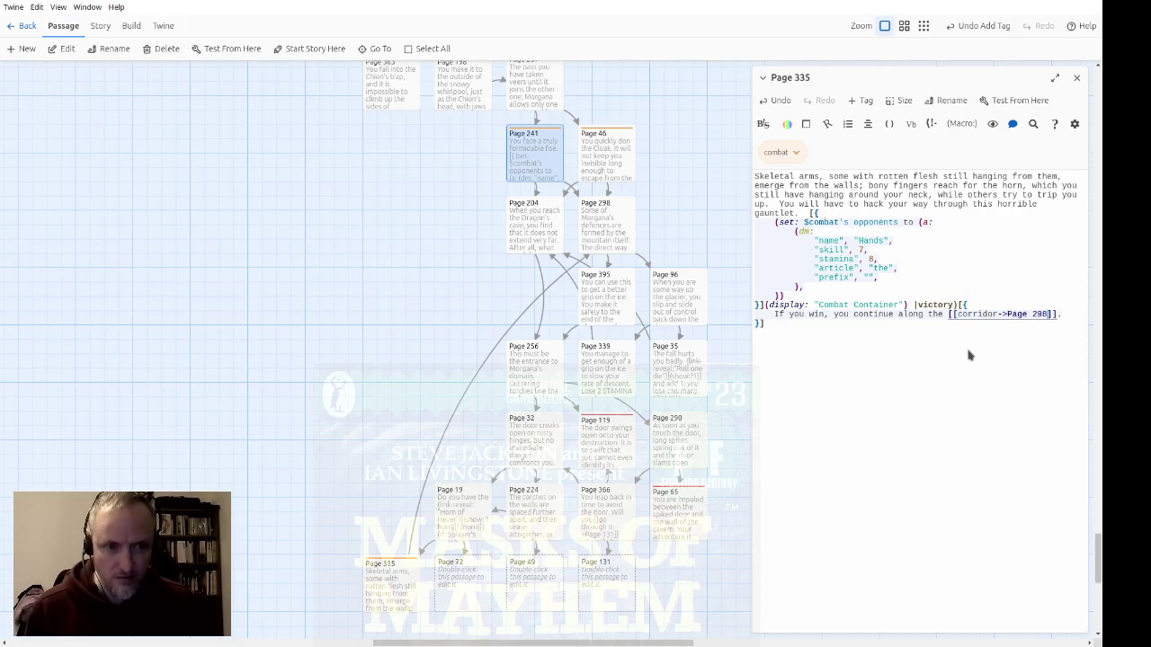
{"action": "type", "text": "72"}
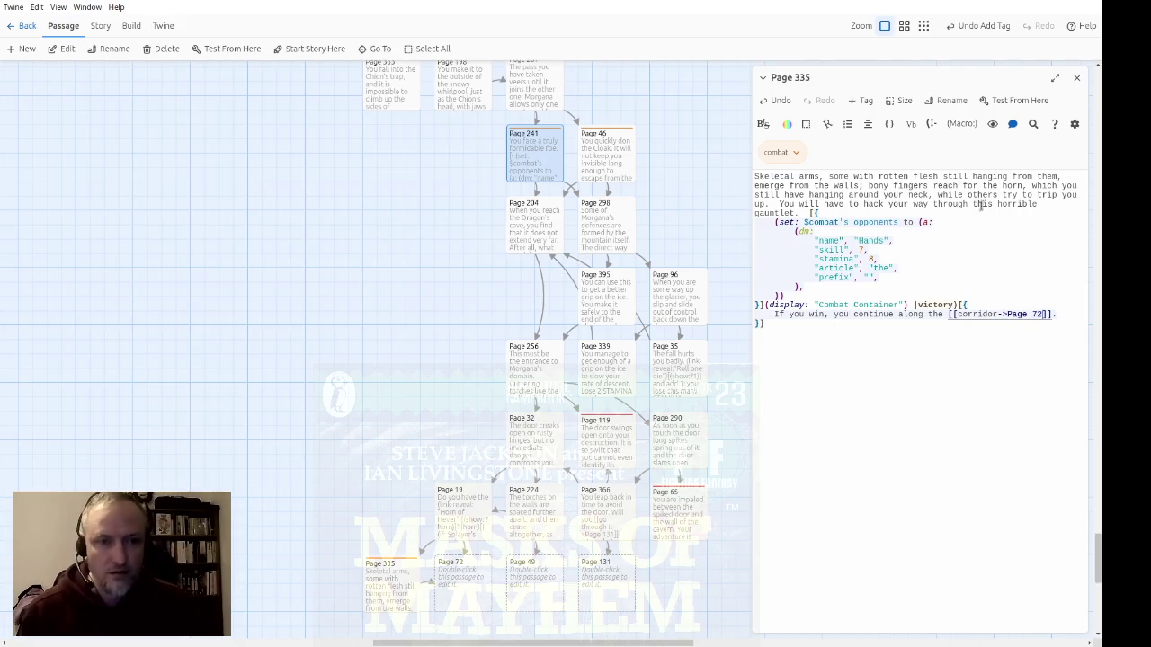
{"action": "left_click", "coordinate": [1076, 79]}
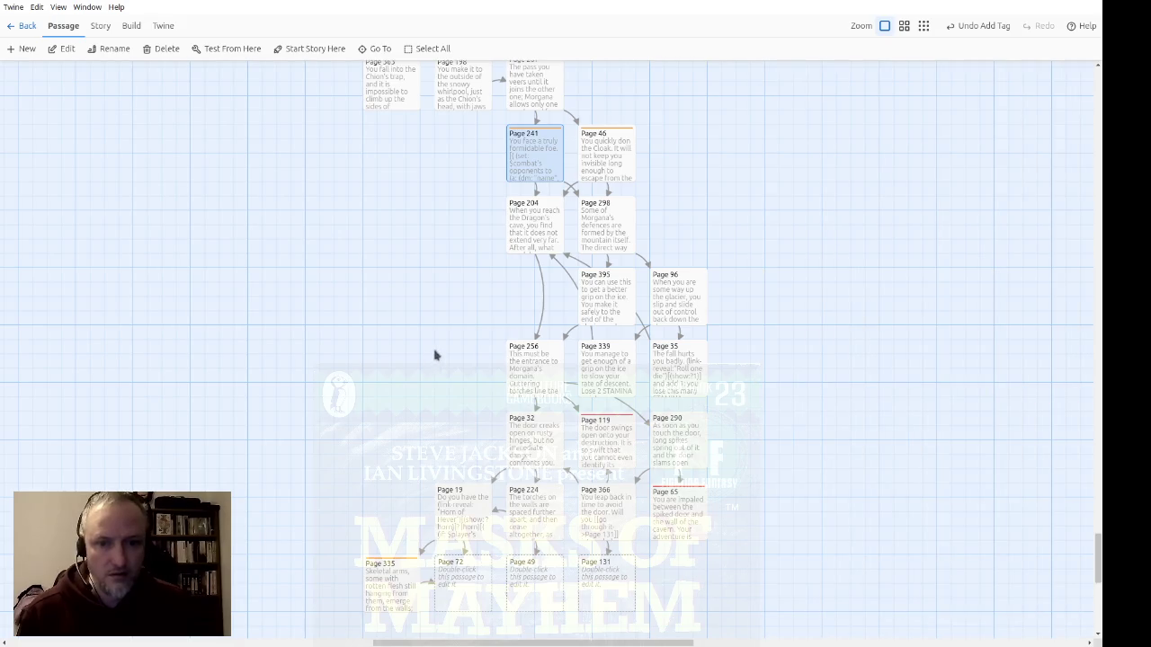
Step: Write Page 72's side-passage text linking to Page 369 and straight on to Page 170
{"action": "scroll", "coordinate": [435, 350], "scroll_direction": "down", "scroll_amount": 3}
{"action": "double_click", "coordinate": [451, 311]}
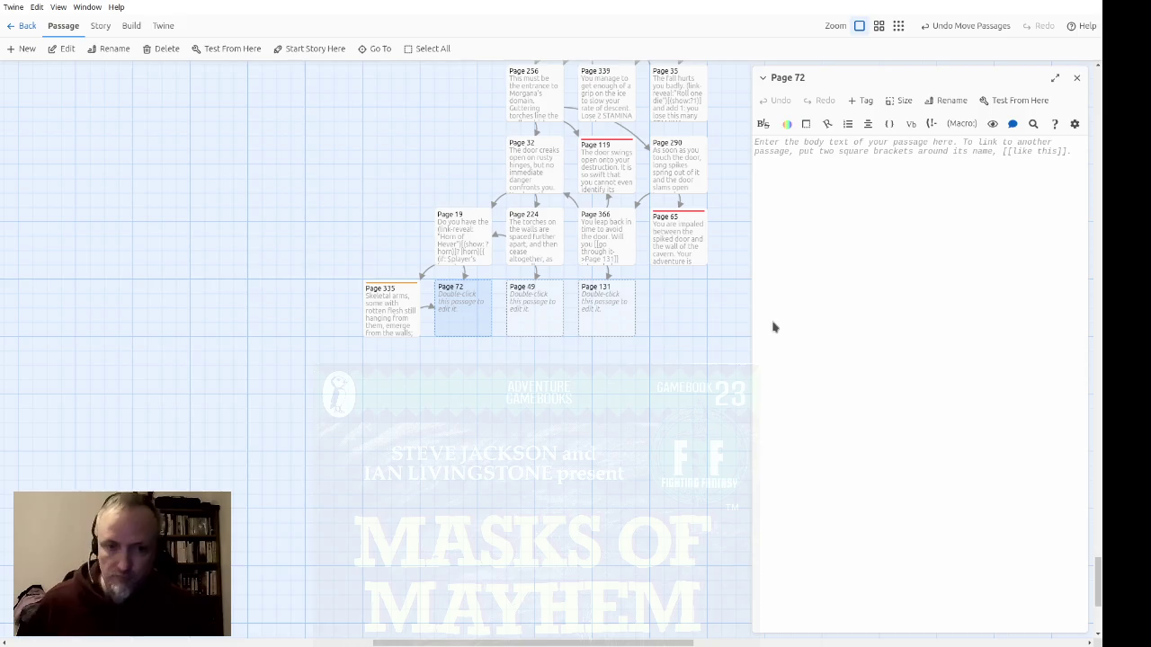
{"action": "type", "text": "A side-pa"}
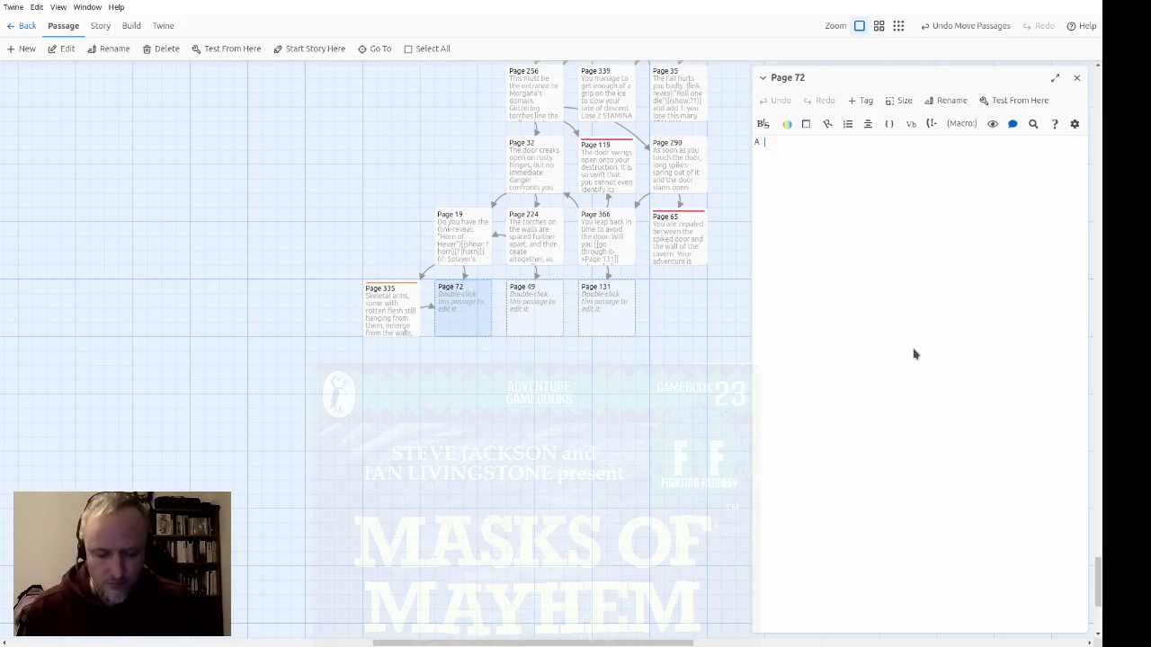
{"action": "type", "text": "ssage"}
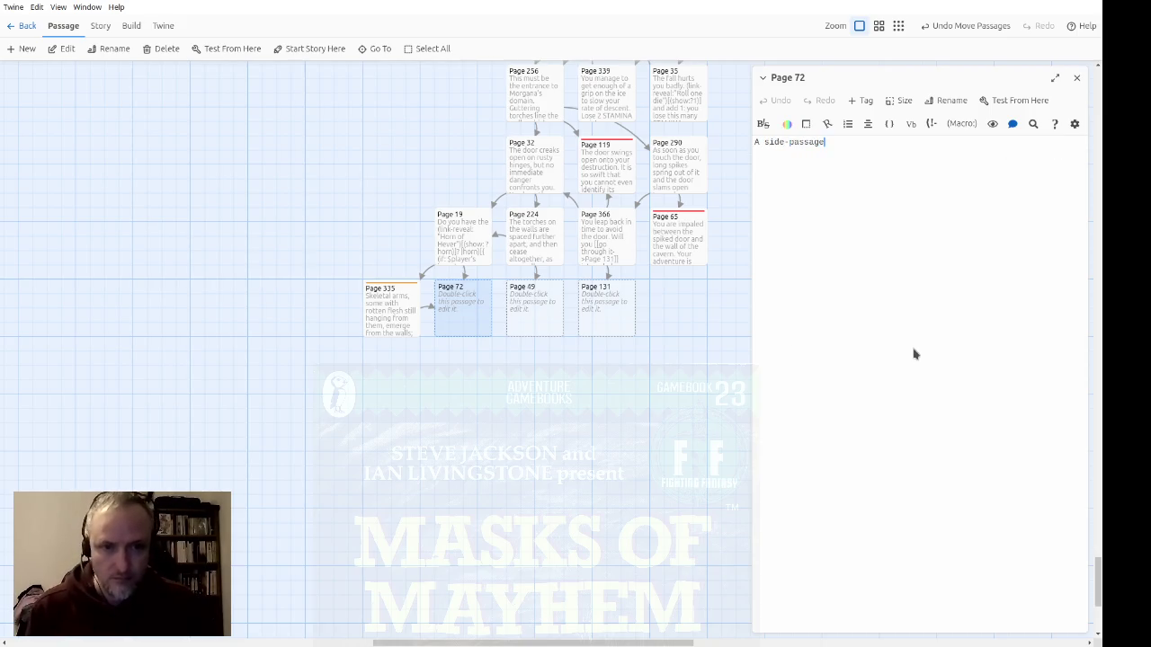
{"action": "type", "text": " opens up t"}
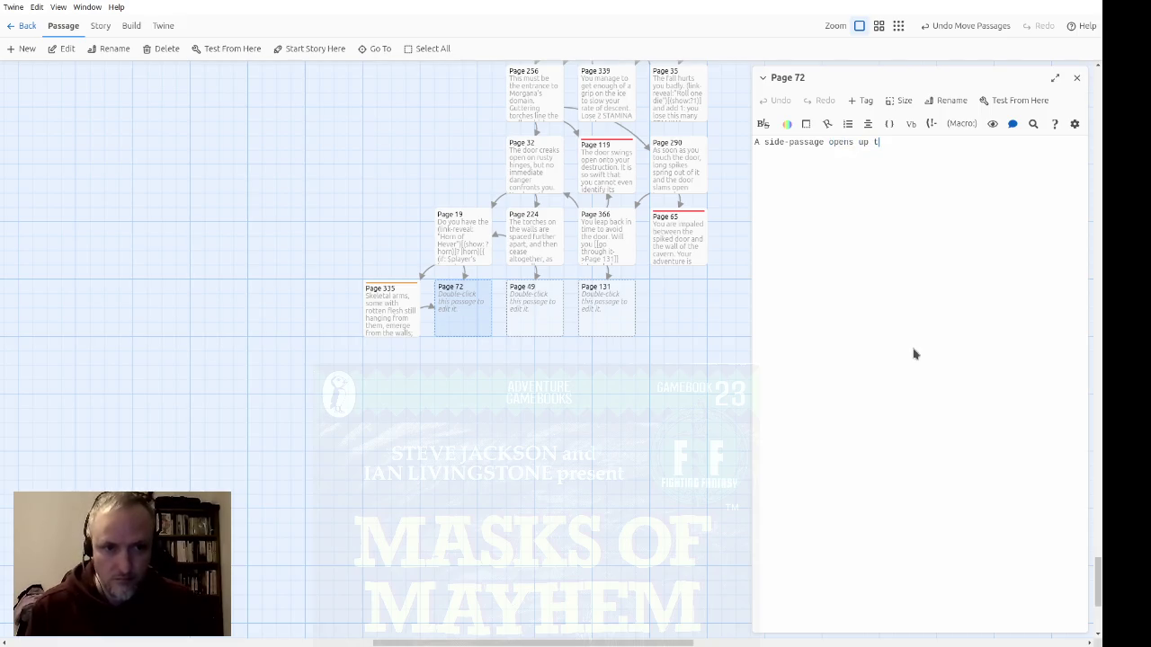
{"action": "type", "text": "o your right"}
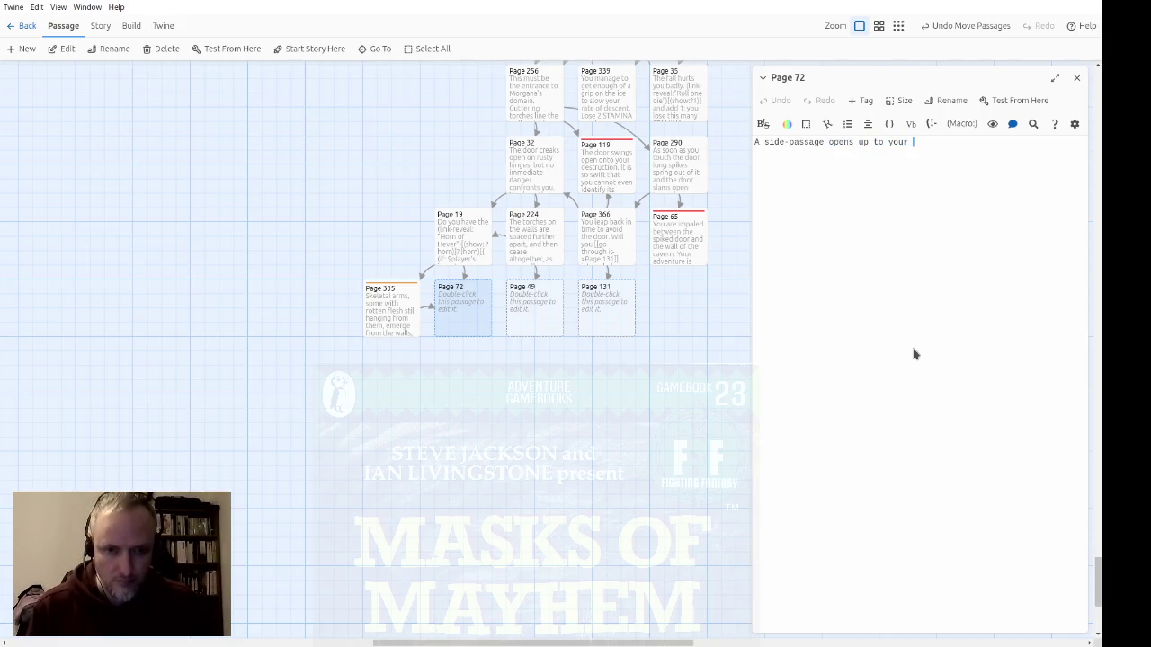
{"action": "key", "text": "BackSpace"}
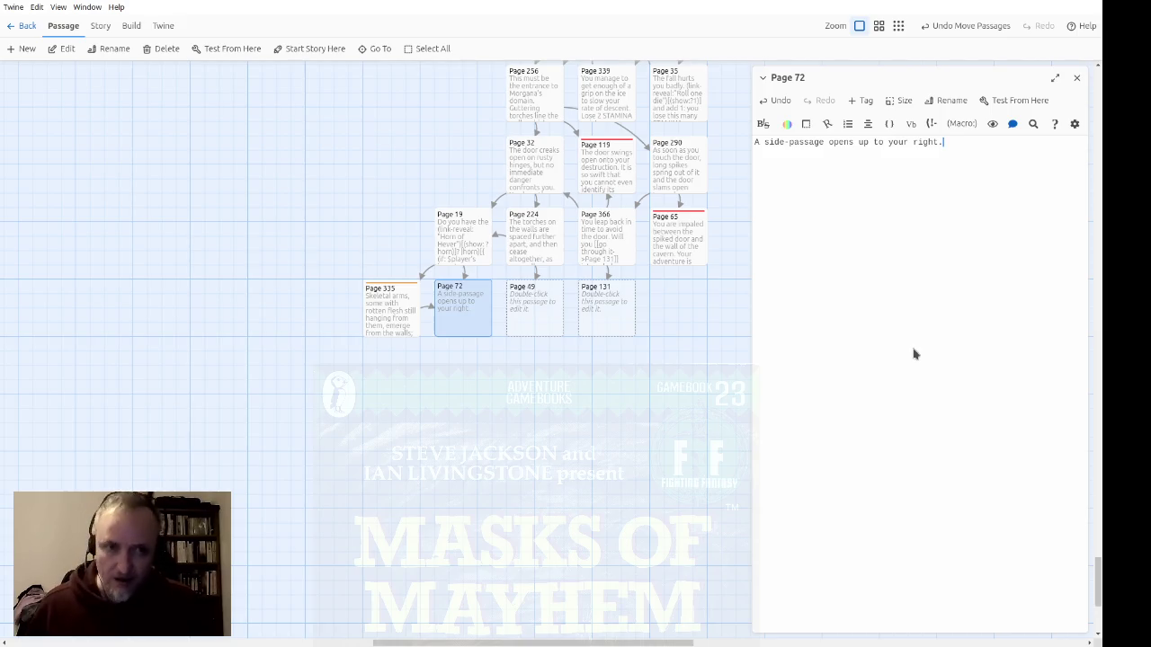
{"action": "type", "text": "  Will yo"}
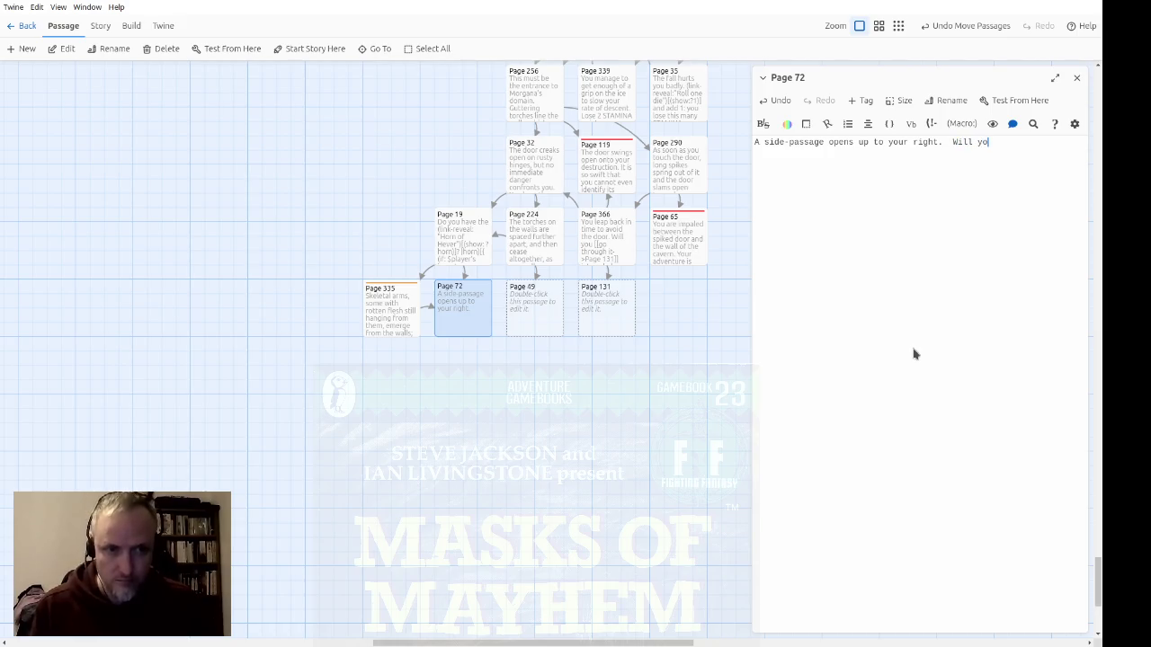
{"action": "type", "text": "u take it or ca"}
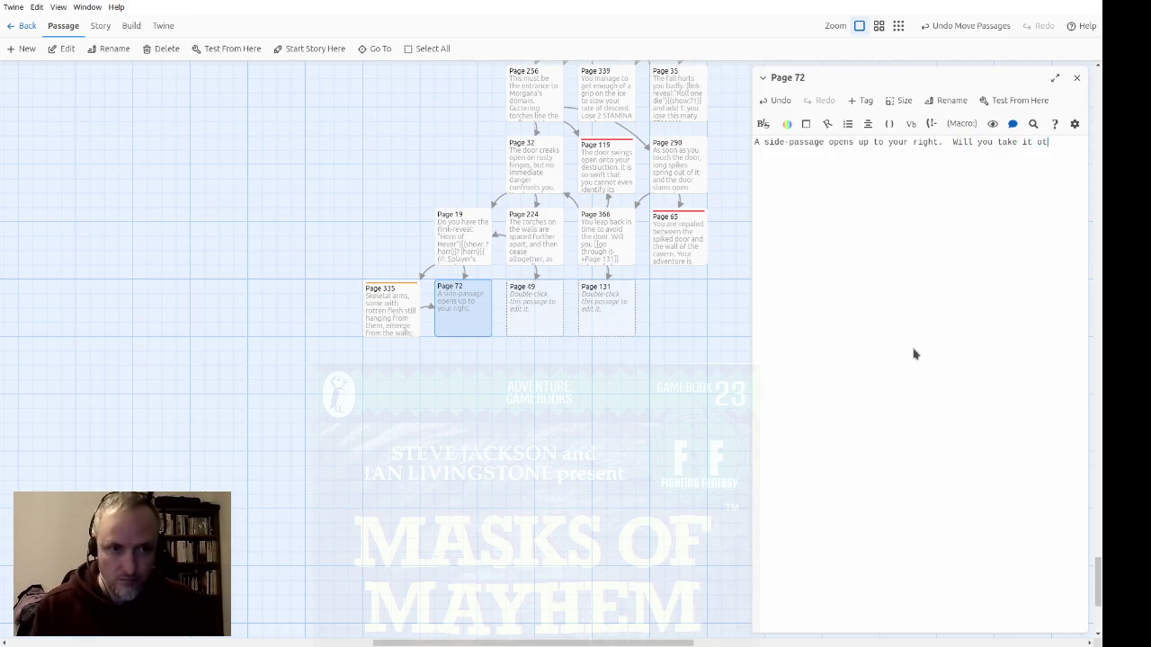
{"action": "type", "text": "rry "}
{"action": "type", "text": "traight on?"}
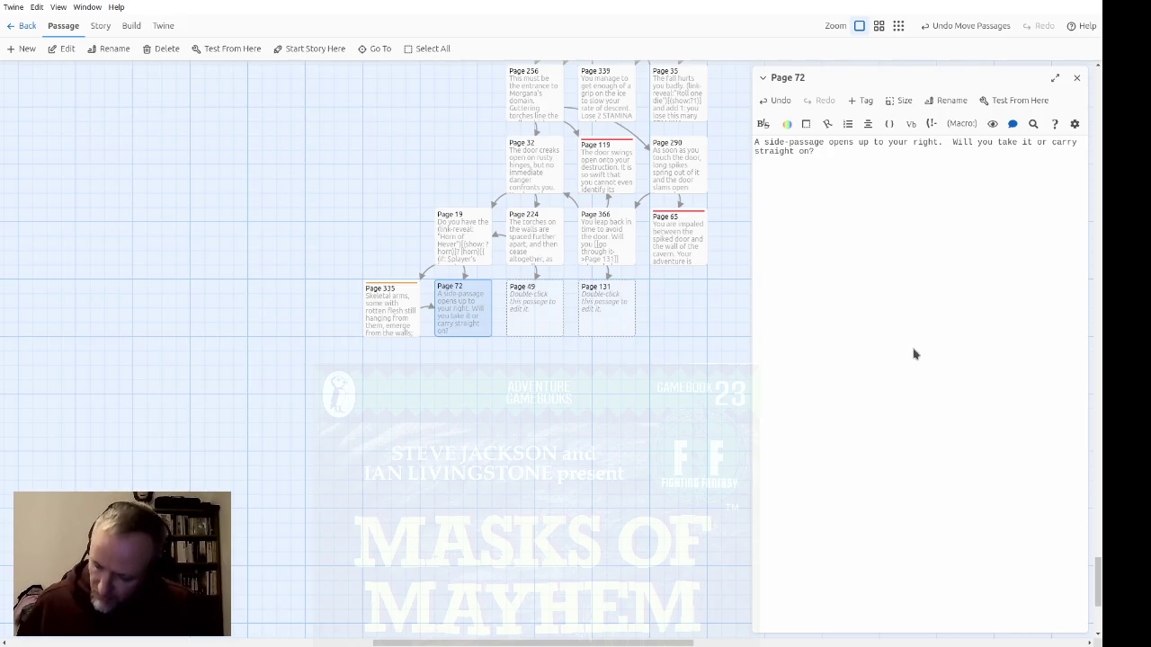
{"action": "type", "text": "[["}
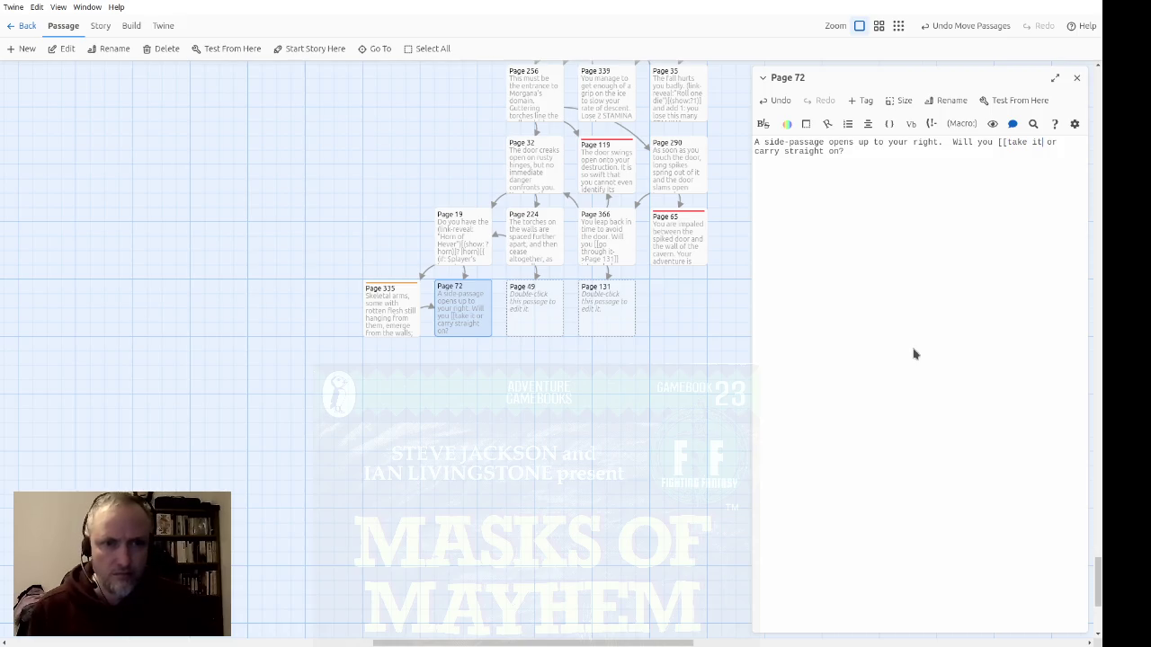
{"action": "type", "text": "->Page 369"}
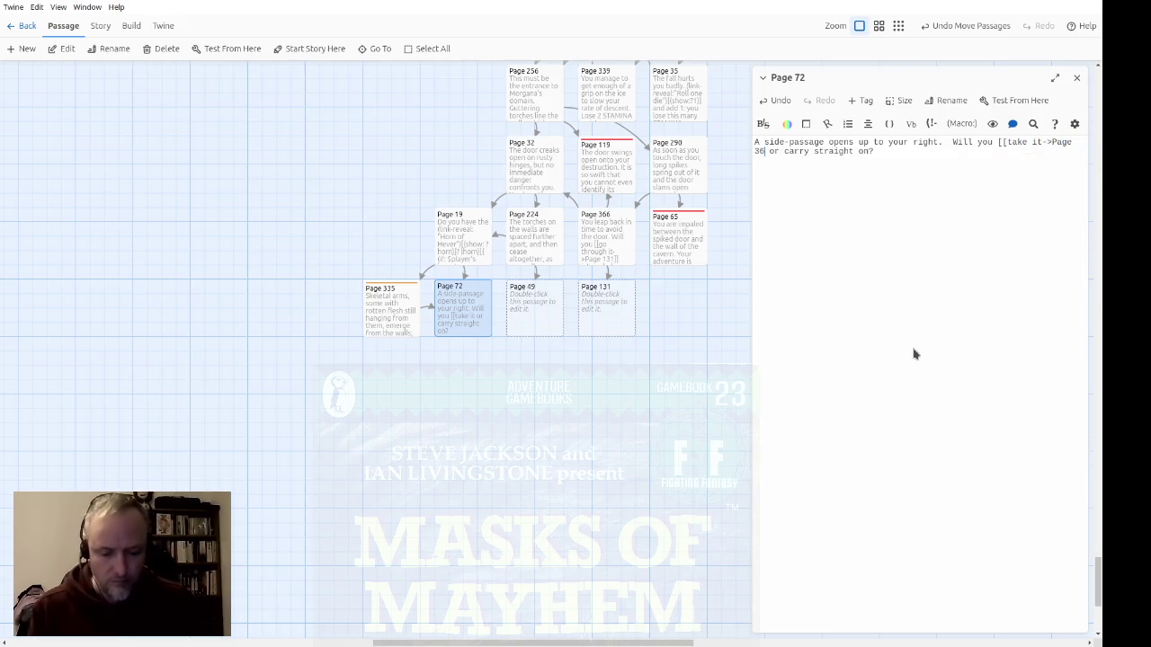
{"action": "type", "text": "]]"}
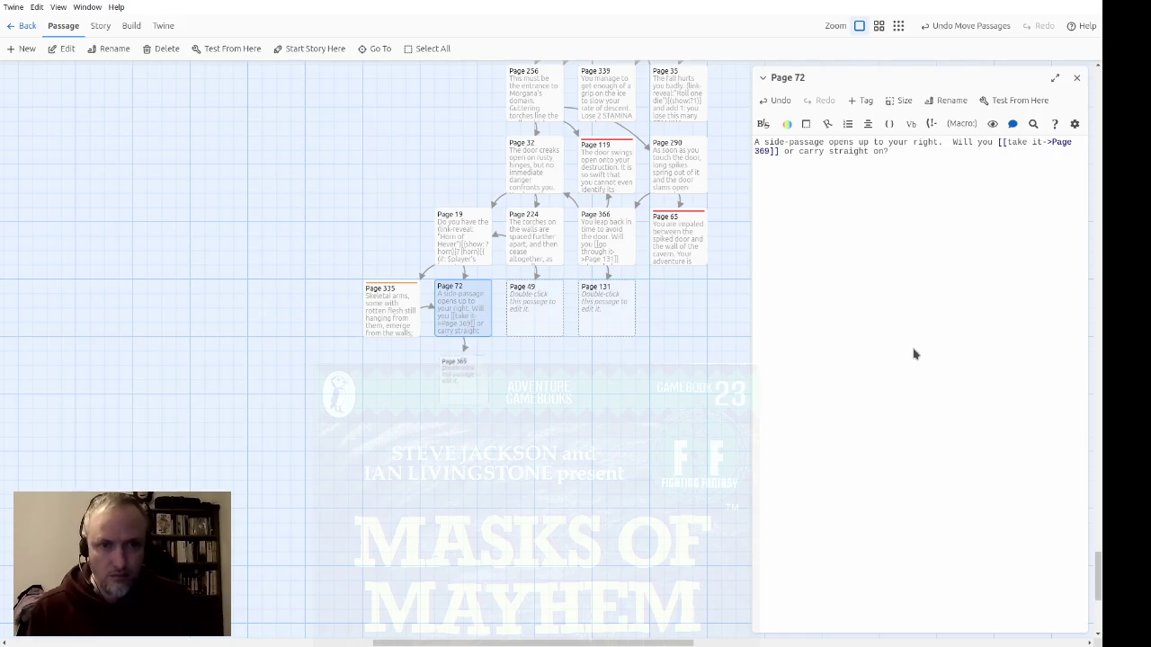
{"action": "type", "text": "[["}
{"action": "type", "text": "->Page "}
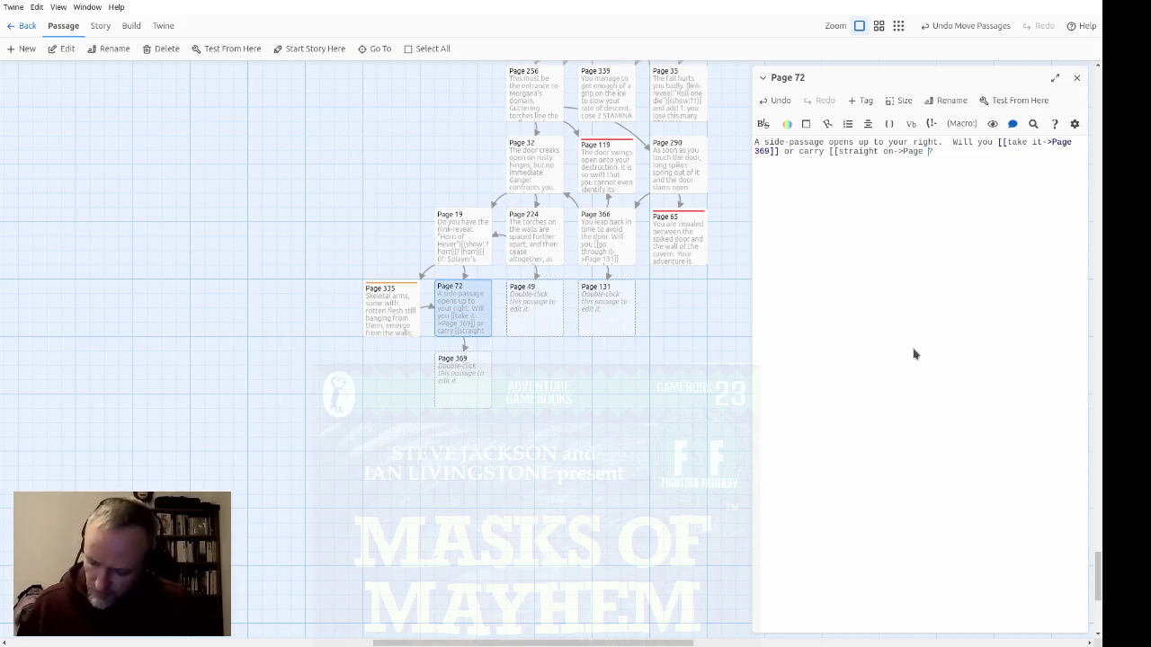
{"action": "type", "text": "21"}
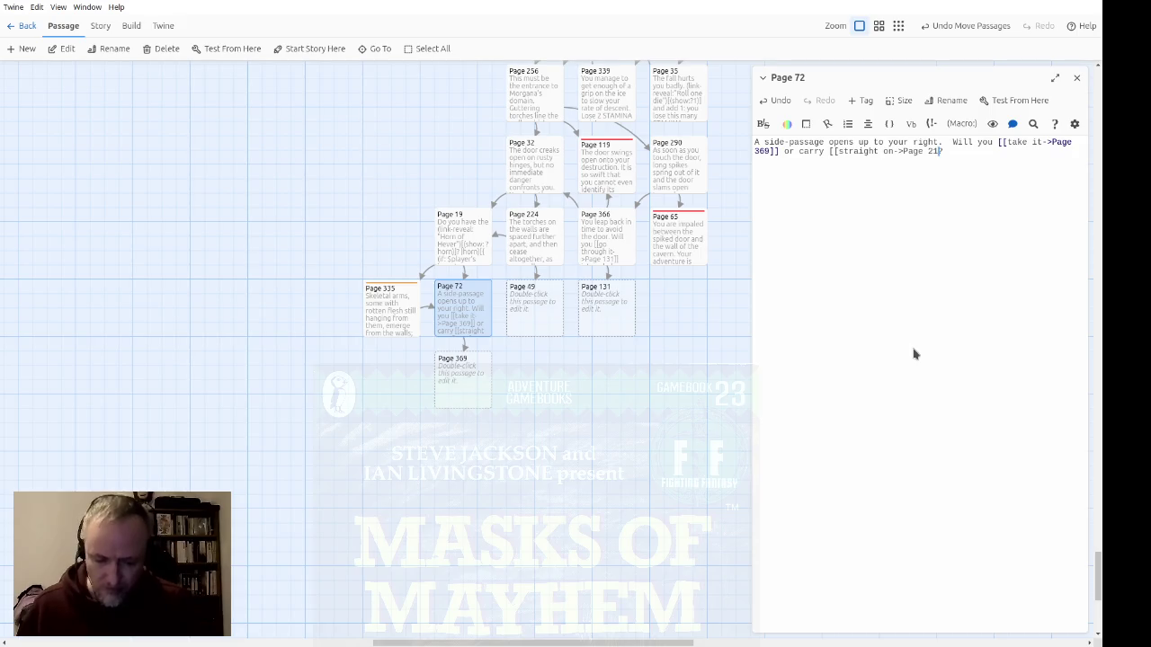
{"action": "key", "text": "BackSpace"}
{"action": "key", "text": "BackSpace"}
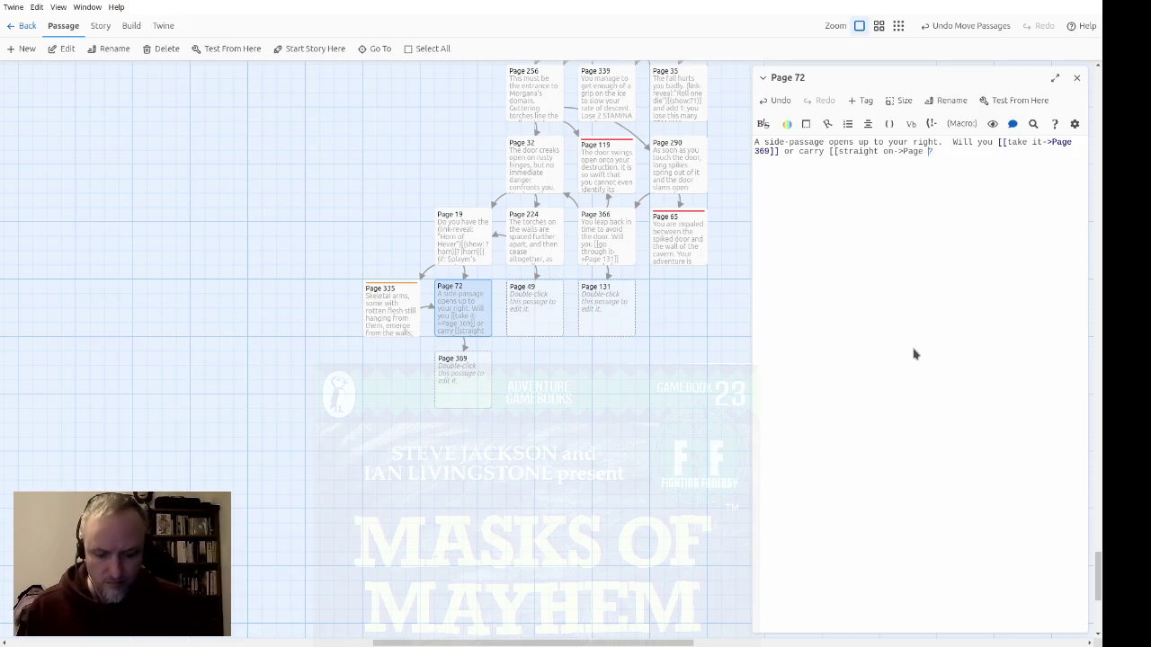
{"action": "type", "text": "170]]"}
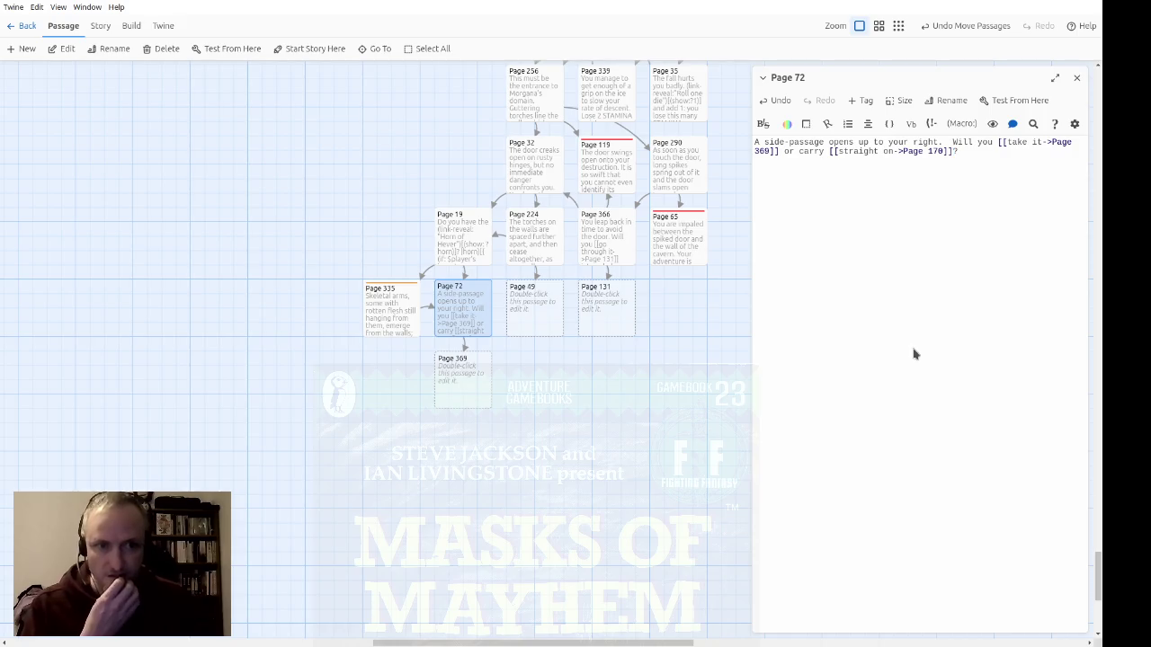
{"action": "left_click_drag", "start_coordinate": [589, 481], "coordinate": [396, 386]}
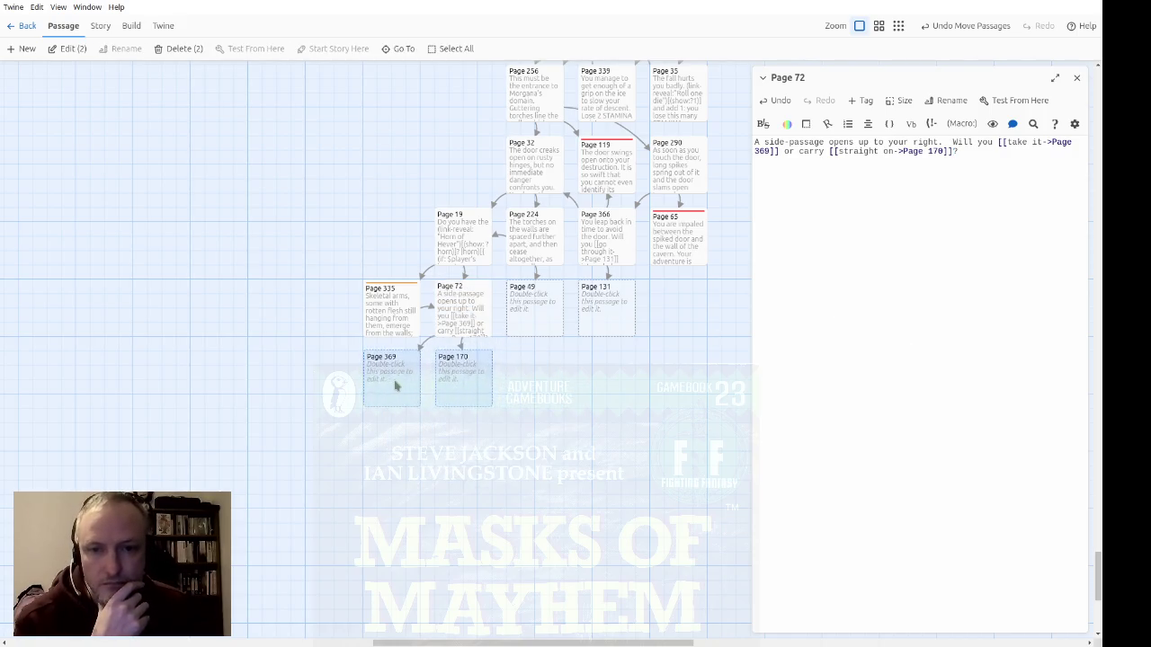
Step: Copy Page 72's full text and paste it into Page 49
{"action": "left_click", "coordinate": [485, 432]}
{"action": "double_click", "coordinate": [557, 308]}
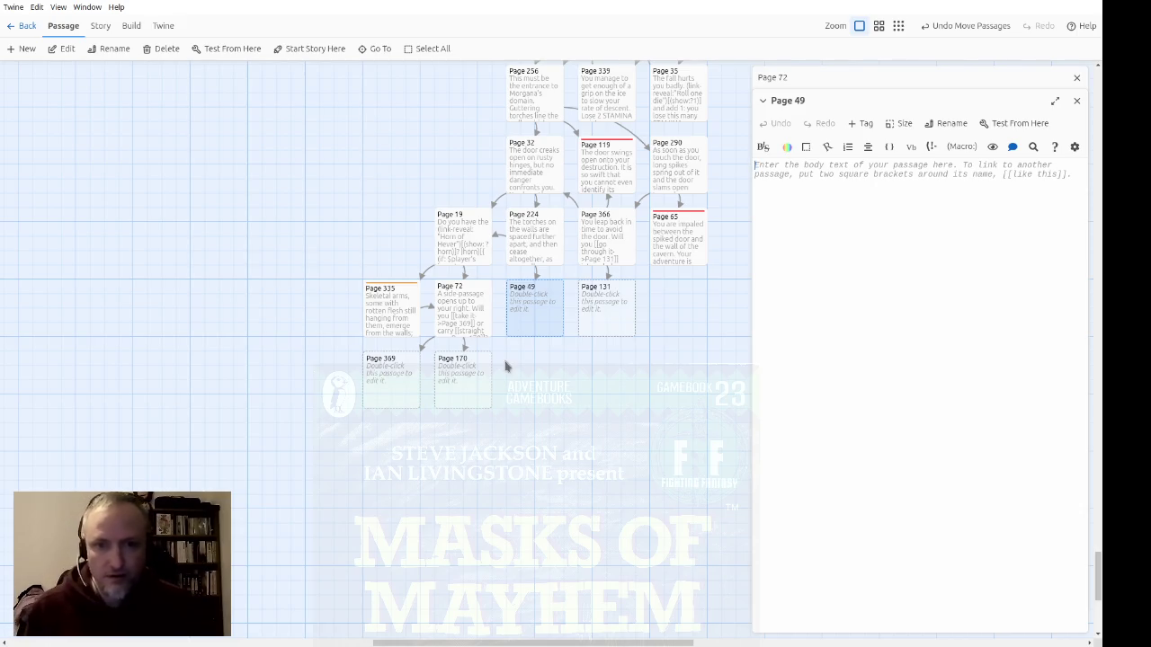
{"action": "left_click", "coordinate": [475, 331]}
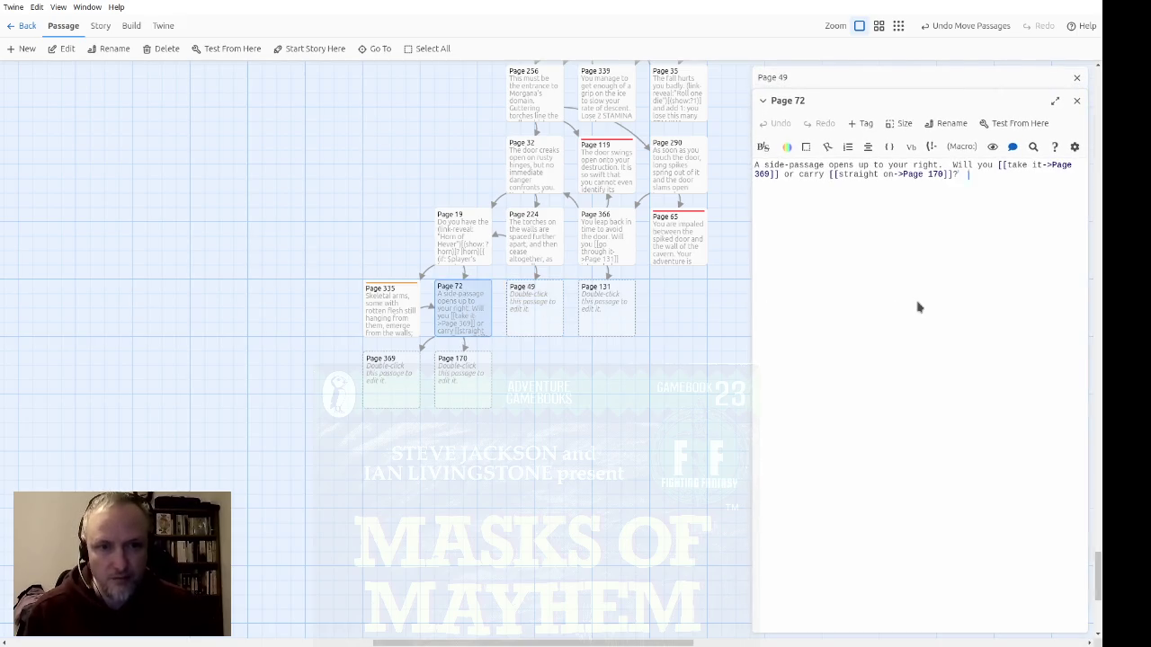
{"action": "key", "text": "ctrl+a"}
{"action": "key", "text": "ctrl+c"}
{"action": "left_click", "coordinate": [1076, 100]}
{"action": "key", "text": "ctrl+v"}
Step: Reword Page 49 to 'a slight draught when you pass a side-passage on your left'
{"action": "type", "text": "You can tell by a slight dr"}
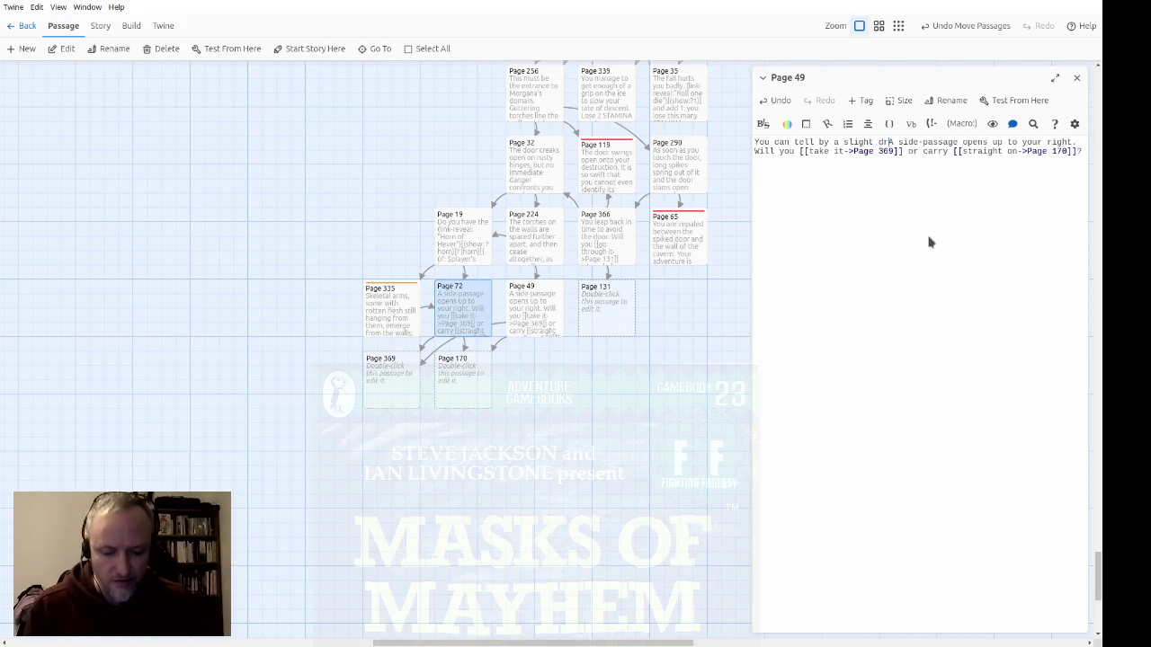
{"action": "type", "text": "aft"}
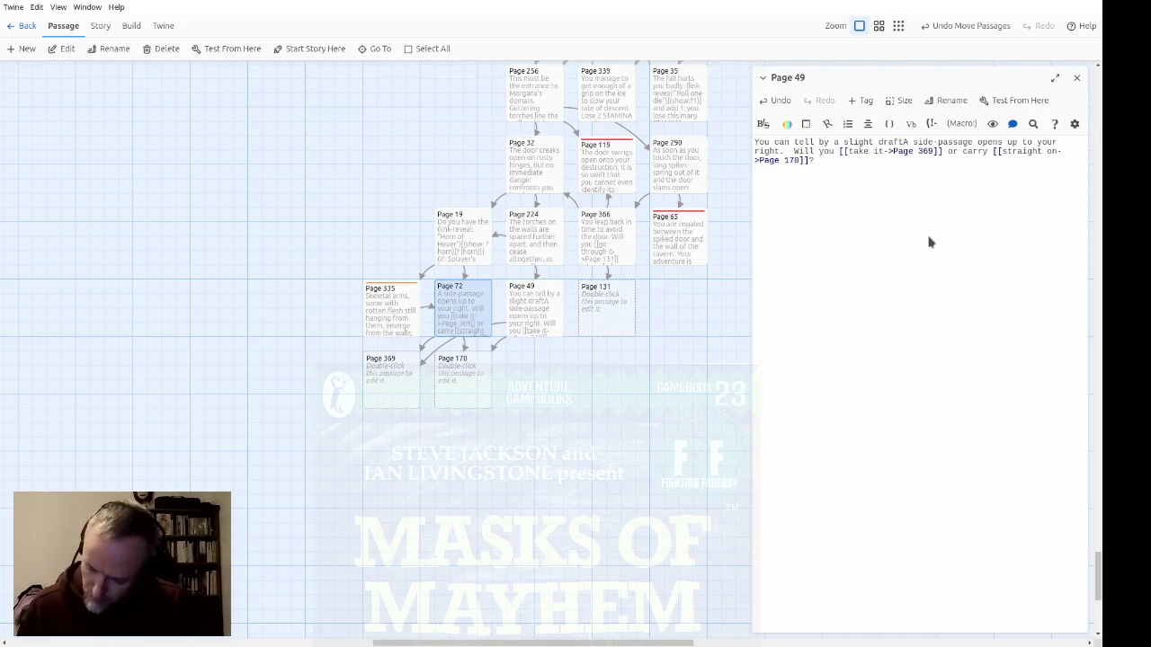
{"action": "key", "text": "Delete"}
{"action": "type", "text": "ught when"}
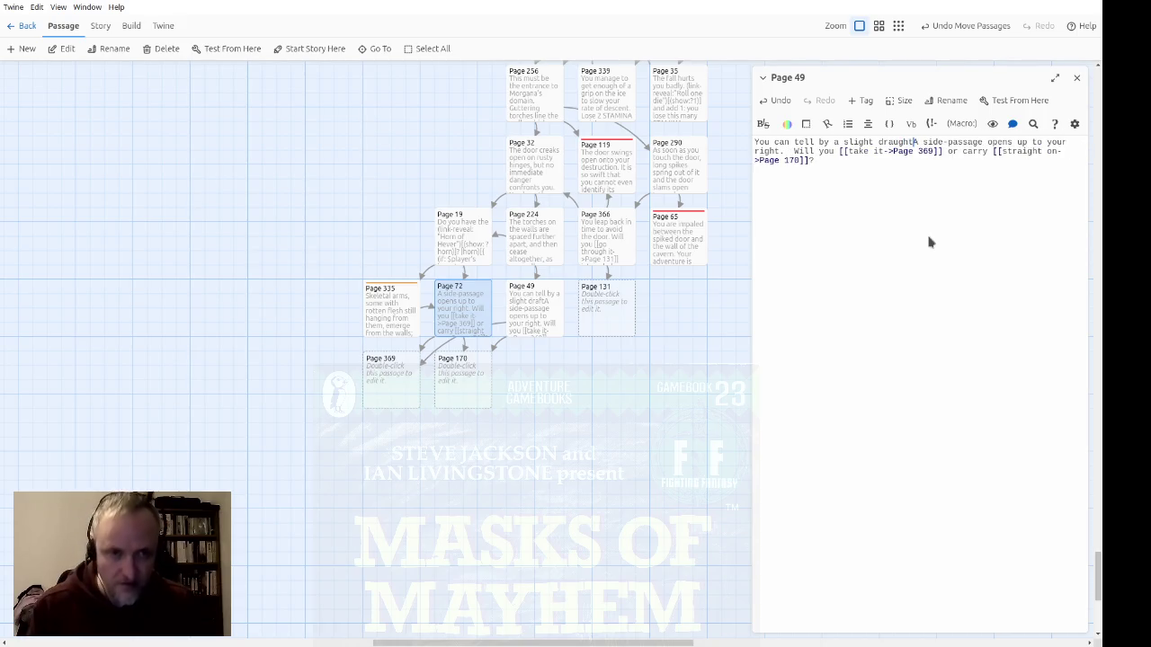
{"action": "key", "text": "Delete"}
{"action": "type", "text": "a"}
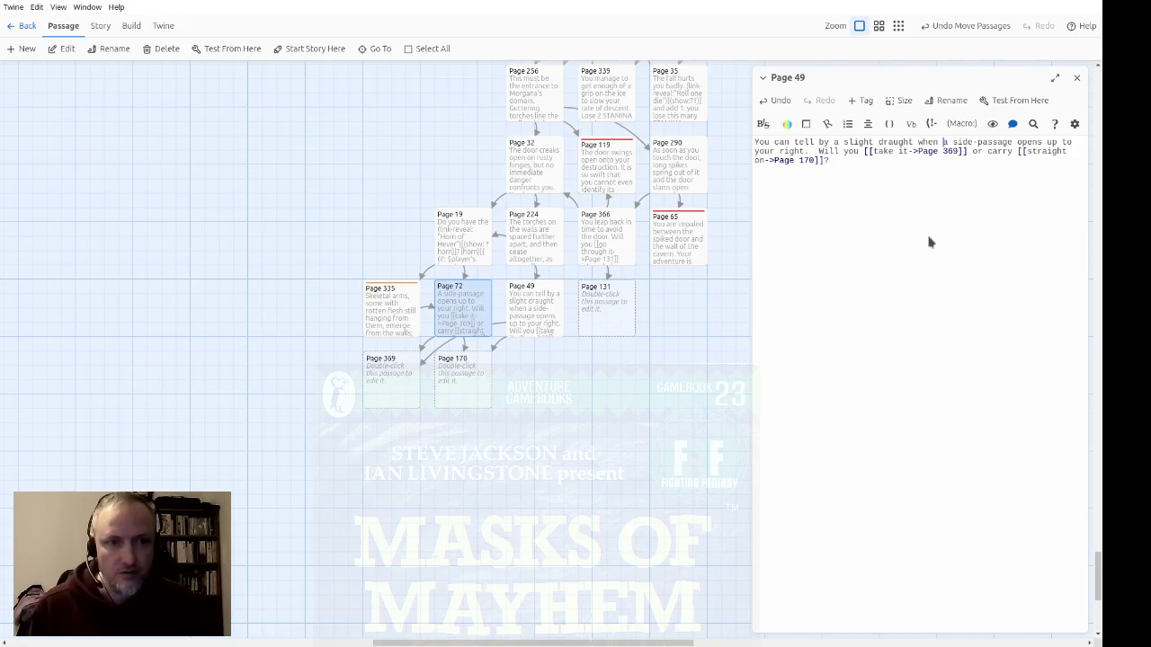
{"action": "type", "text": "you pass a"}
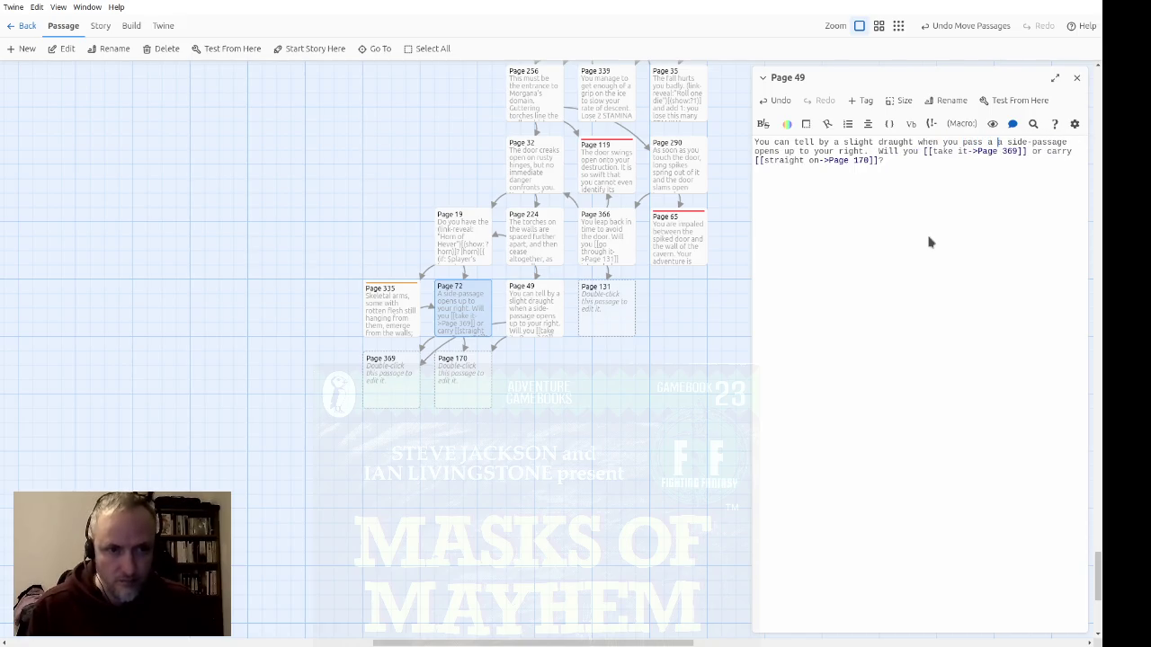
{"action": "key", "text": "ctrl+Right"}
{"action": "key", "text": "ctrl+Right"}
{"action": "key", "text": "ctrl+Right"}
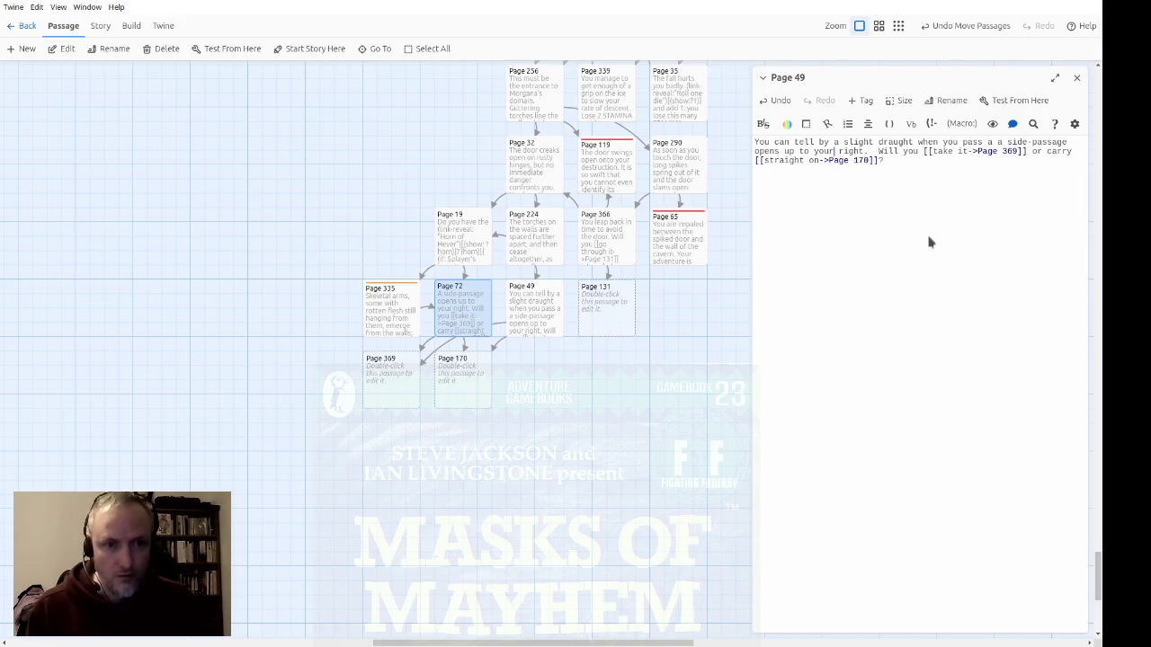
{"action": "key", "text": "ctrl+shift+Left"}
{"action": "key", "text": "ctrl+shift+Left"}
{"action": "key", "text": "ctrl+shift+Left"}
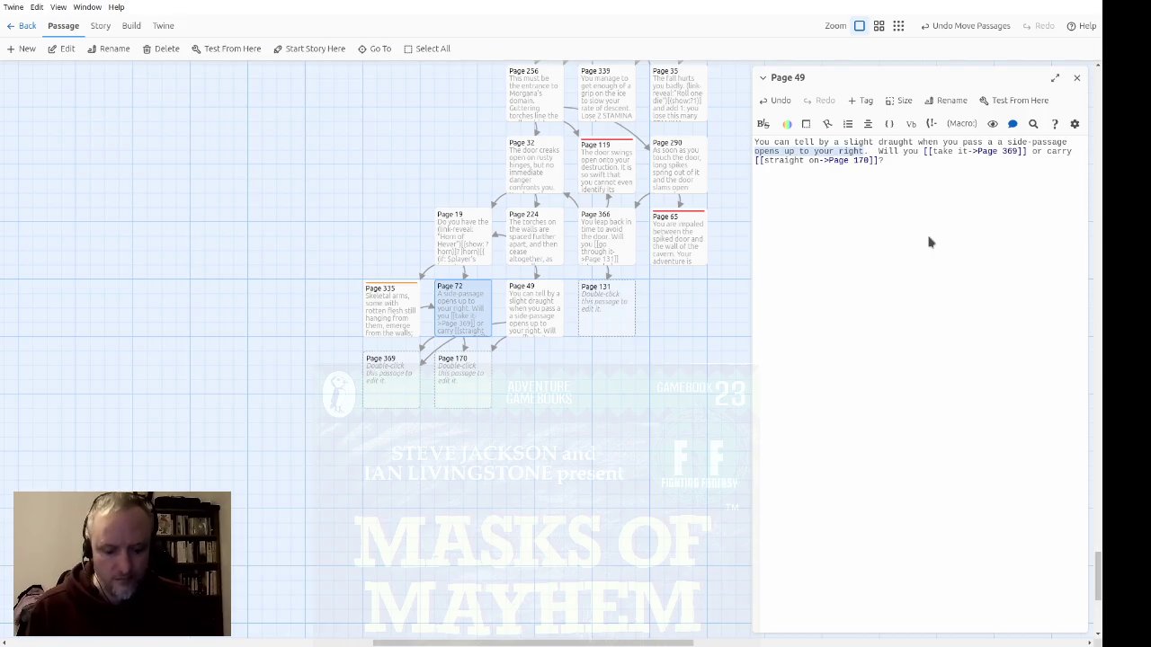
{"action": "type", "text": "on your left"}
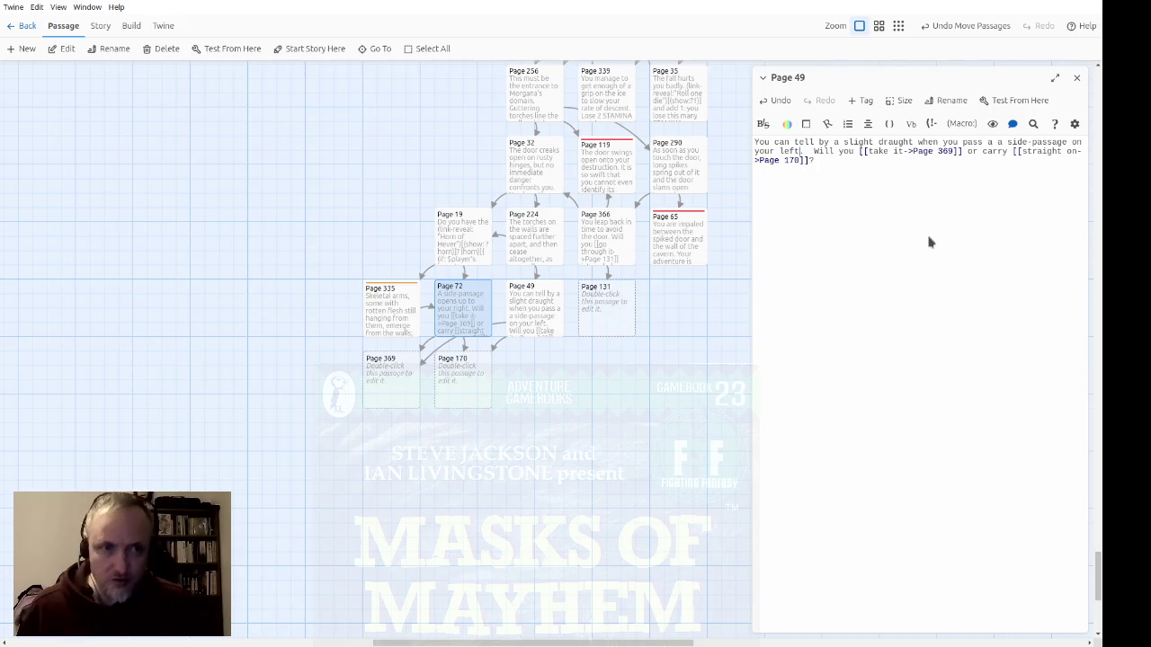
Step: Retarget Page 49's links to 'the side-passage' Page 306 and Page 16; move Page 131 under Page 65
{"action": "key", "text": "ctrl+Right"}
{"action": "key", "text": "ctrl+Right"}
{"action": "key", "text": "ctrl+Right"}
{"action": "type", "text": "the side-passage"}
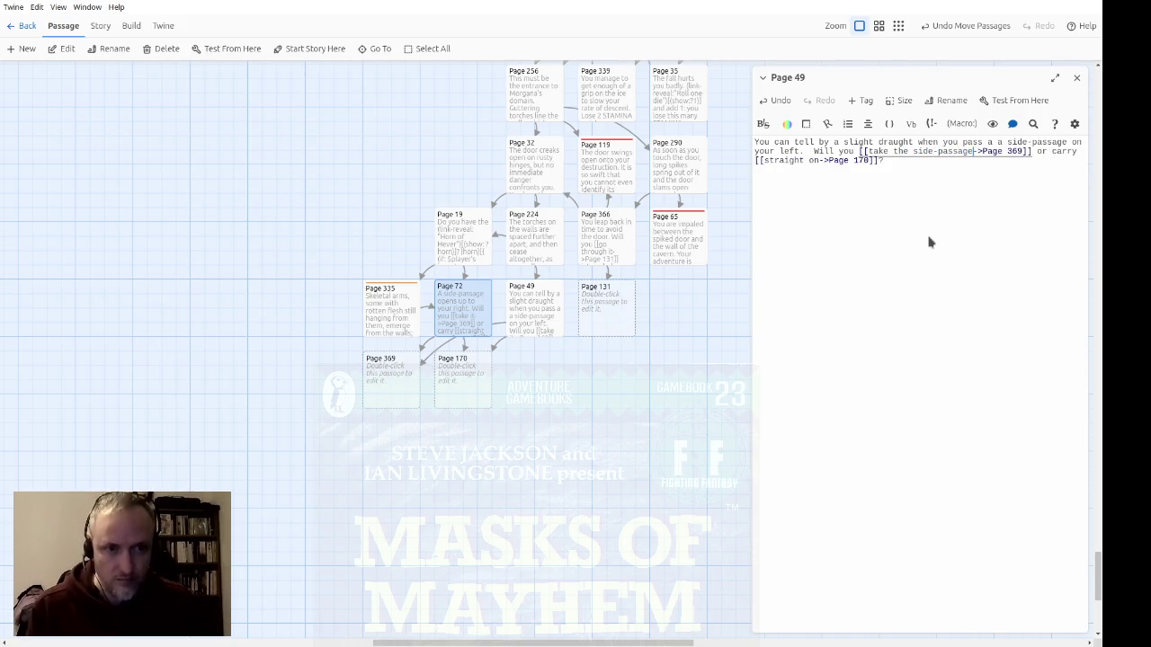
{"action": "key", "text": "ctrl+Right"}
{"action": "key", "text": "ctrl+Right"}
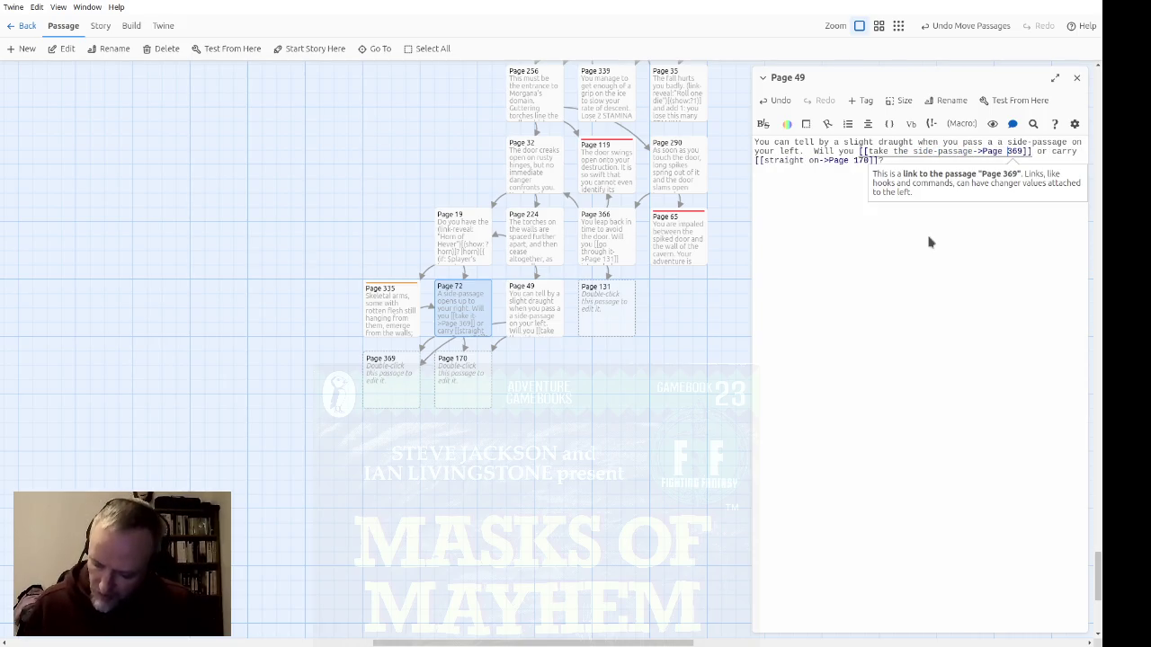
{"action": "key", "text": "BackSpace"}
{"action": "key", "text": "BackSpace"}
{"action": "key", "text": "BackSpace"}
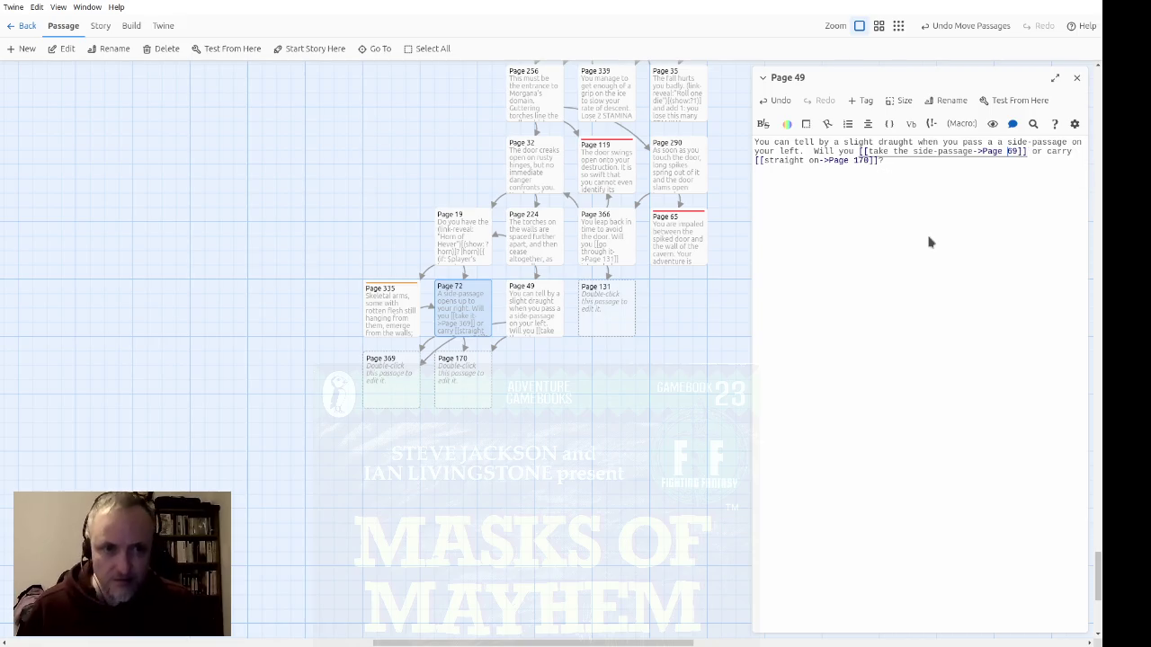
{"action": "type", "text": "306[["}
{"action": "key", "text": "ctrl+shift+Right"}
{"action": "key", "text": "Delete"}
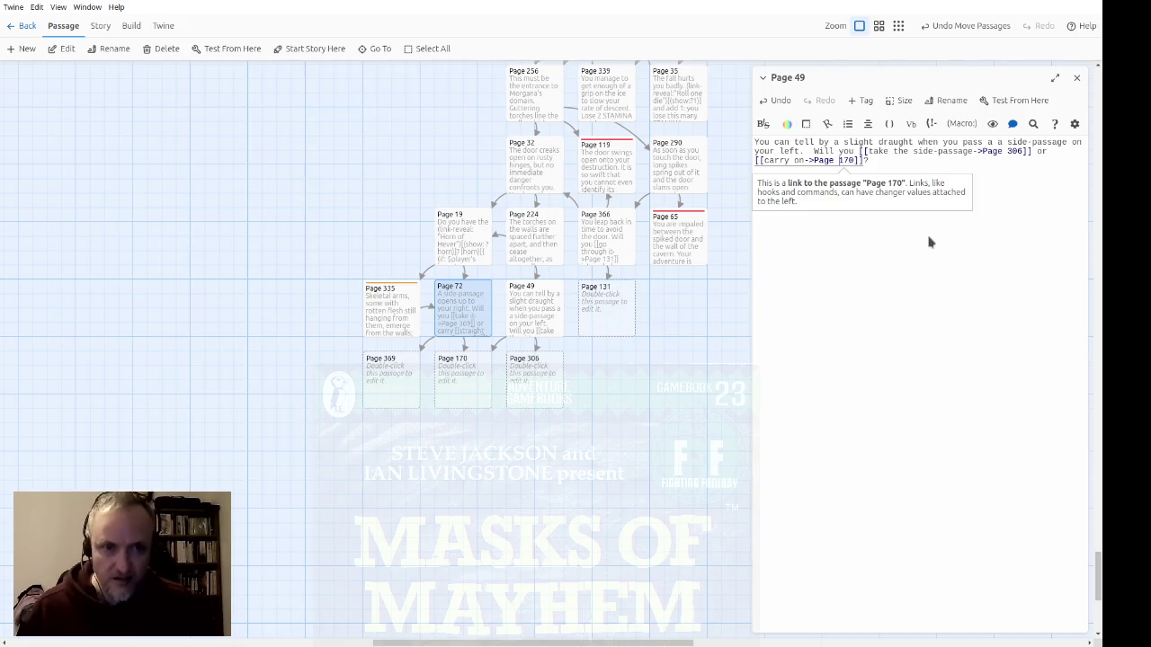
{"action": "type", "text": "16"}
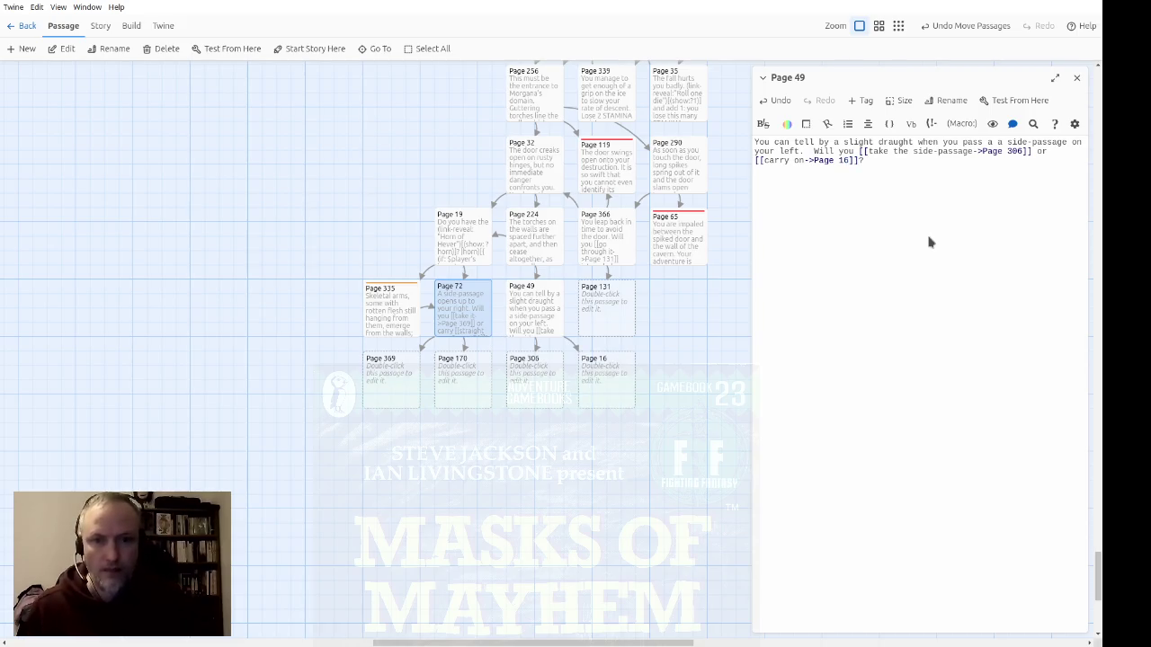
{"action": "left_click_drag", "start_coordinate": [616, 317], "coordinate": [685, 317]}
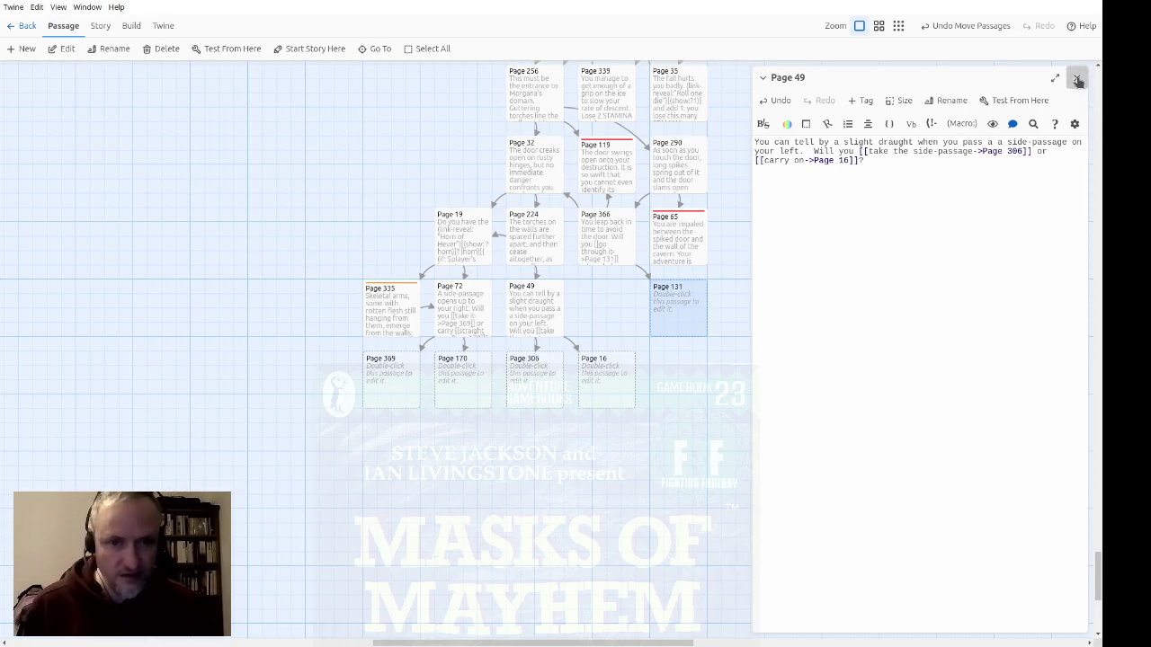
{"action": "left_click", "coordinate": [1076, 77]}
Step: Write 'Is your STAMINA score 10 or less?' in Page 131, discarding a trial (set:) stamina macro
{"action": "double_click", "coordinate": [680, 315]}
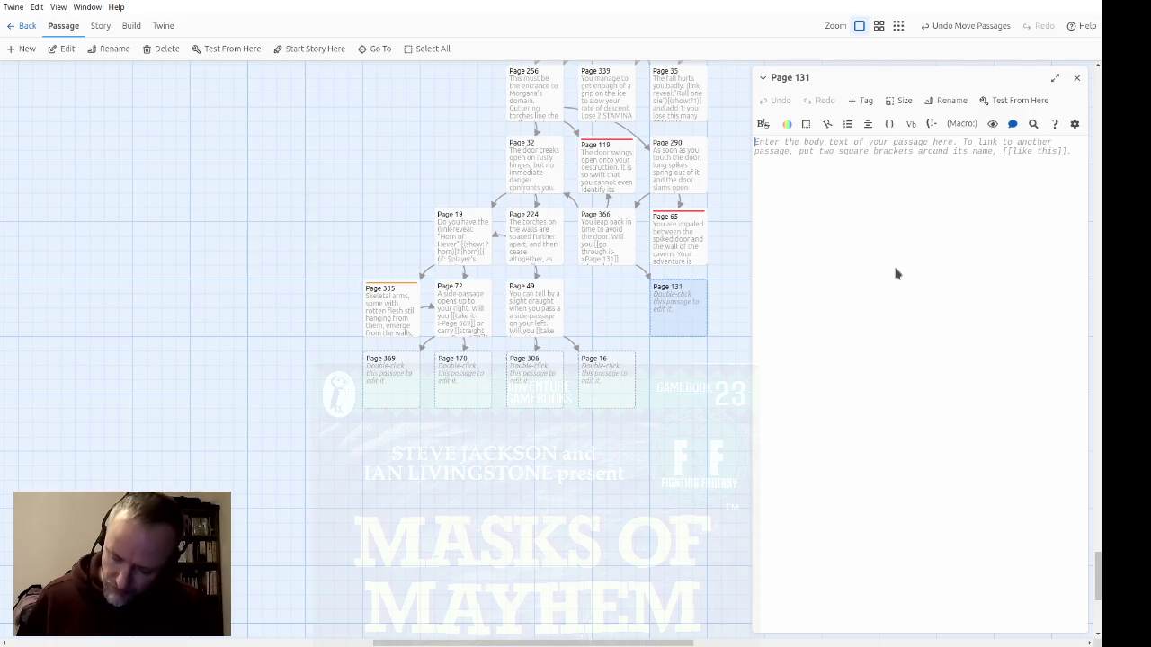
{"action": "type", "text": "Is your STAMINA score 10 or less?"}
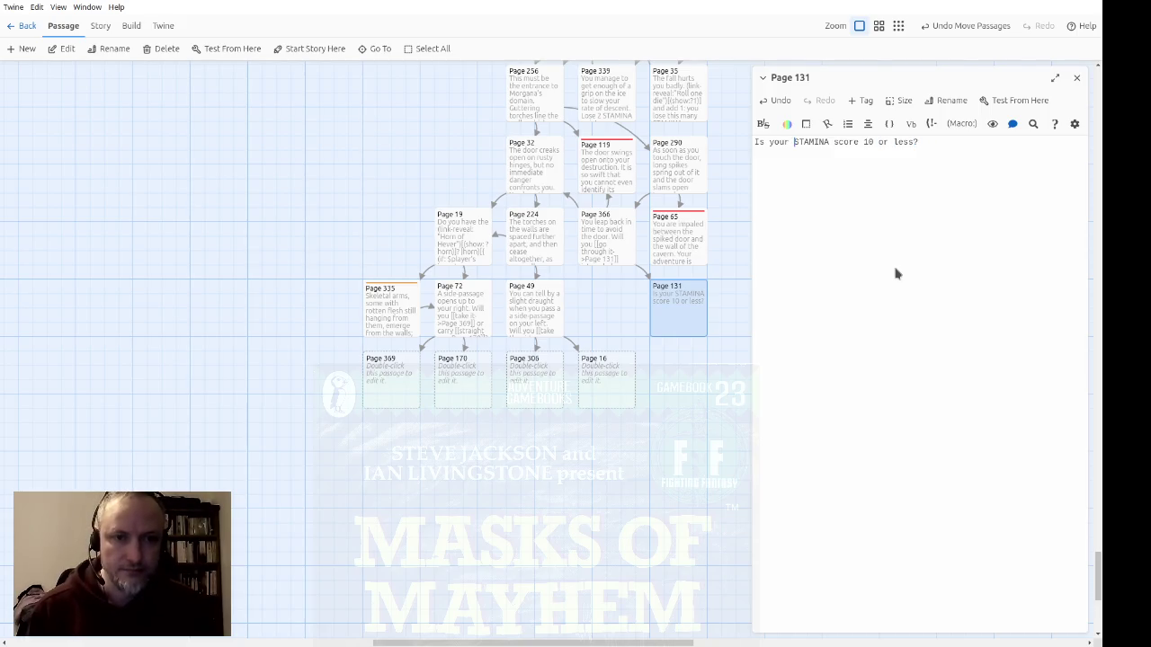
{"action": "key", "text": "Home"}
{"action": "type", "text": "()"}
{"action": "type", "text": "set: "}
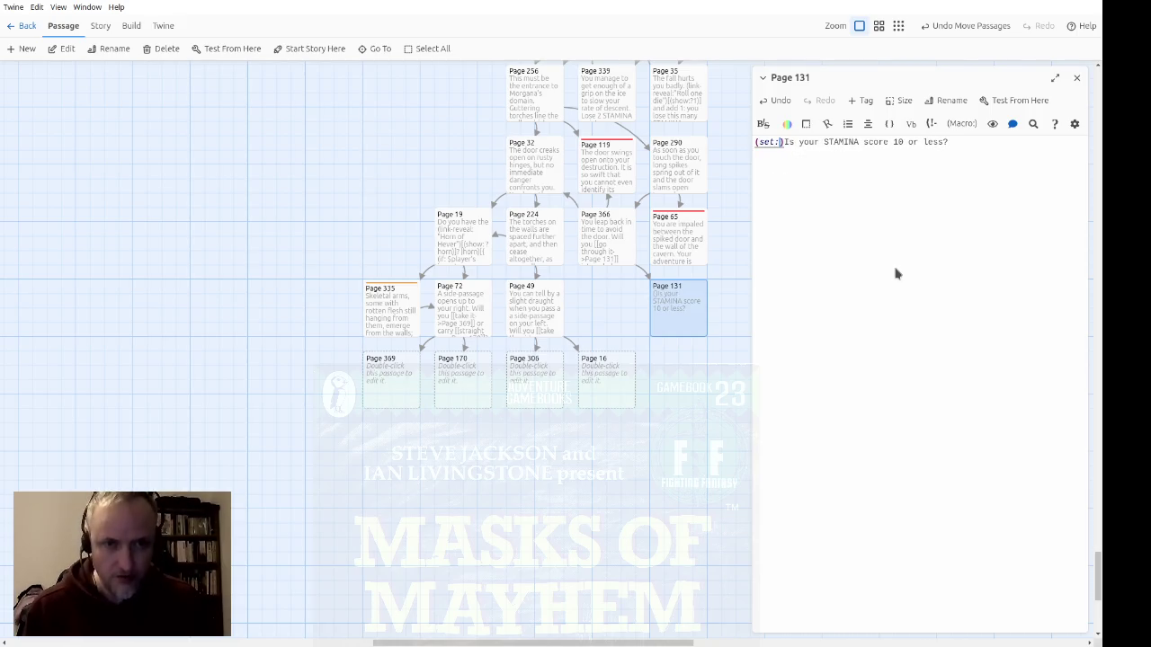
{"action": "type", "text": "_yes to "}
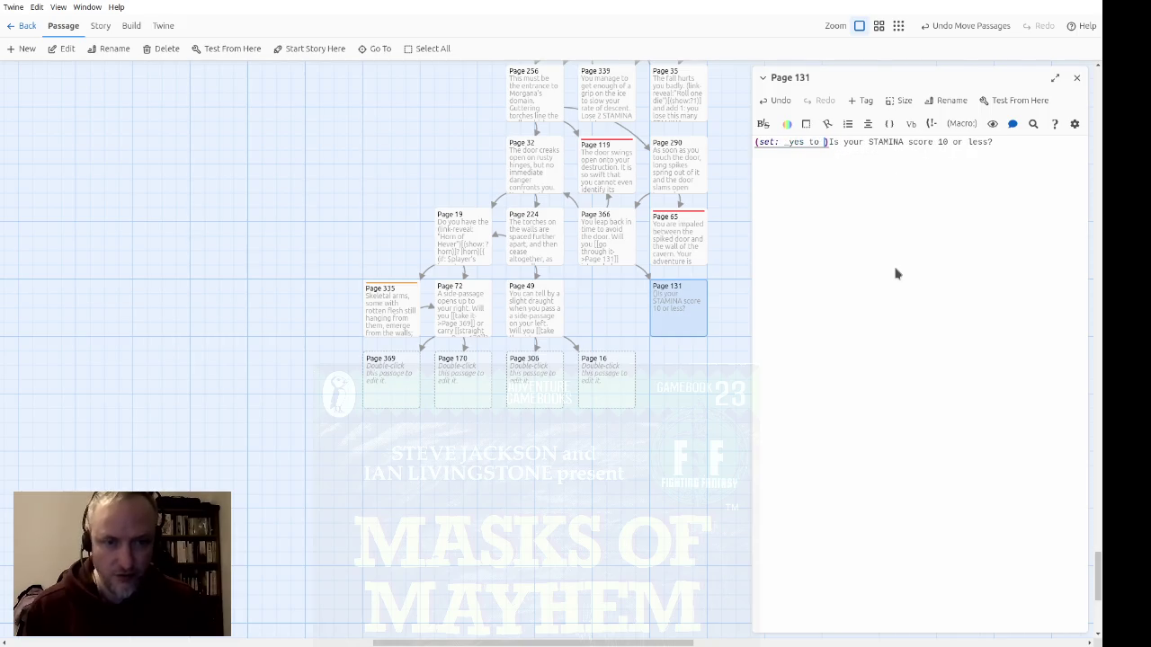
{"action": "type", "text": "$player's S"}
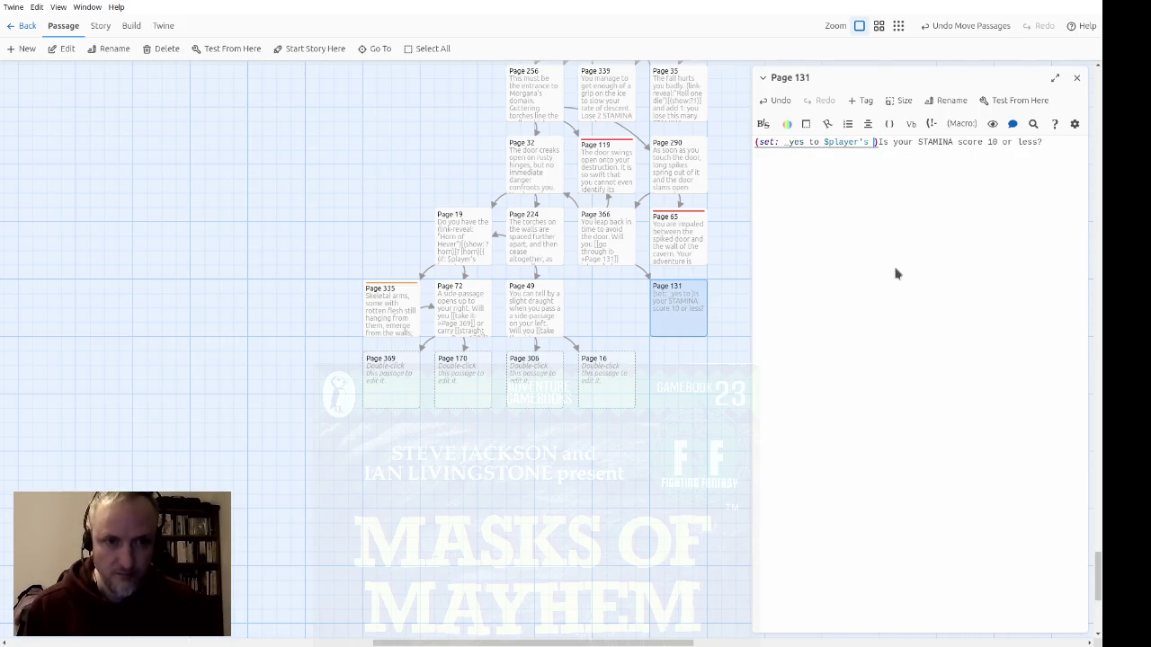
{"action": "key", "text": "BackSpace"}
{"action": "type", "text": "stamina"}
{"action": "key", "text": "Down"}
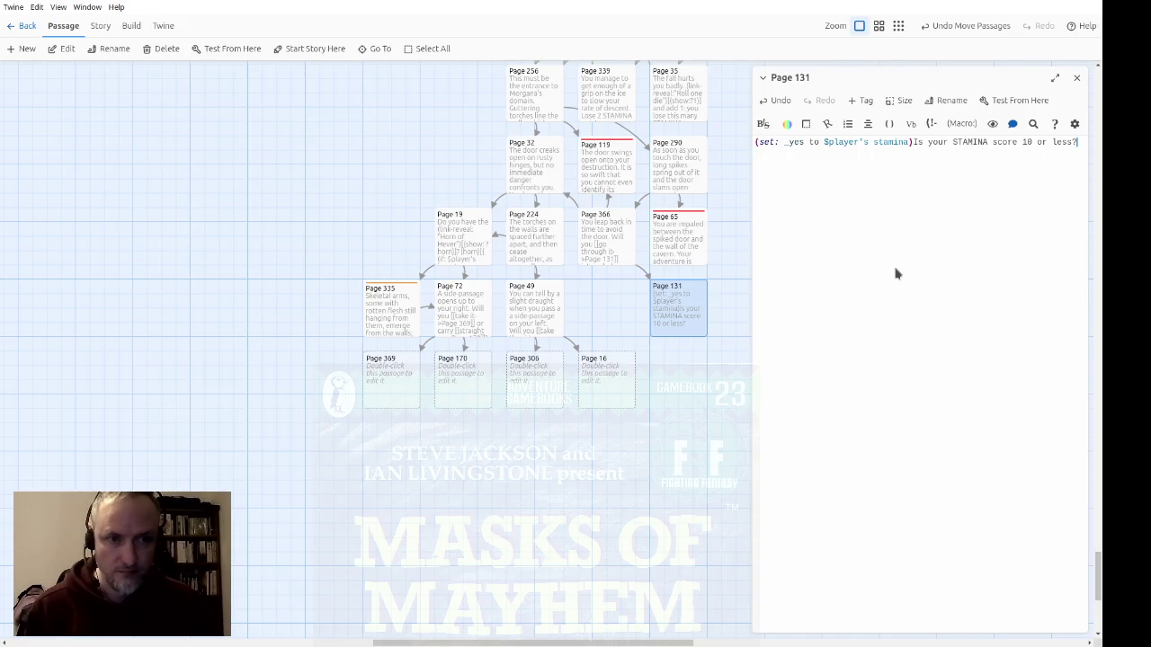
{"action": "key", "text": "ctrl+Left"}
{"action": "key", "text": "ctrl+Left"}
{"action": "key", "text": "ctrl+Left"}
{"action": "key", "text": "shift+Home"}
{"action": "key", "text": "ctrl+x"}
{"action": "key", "text": "End"}
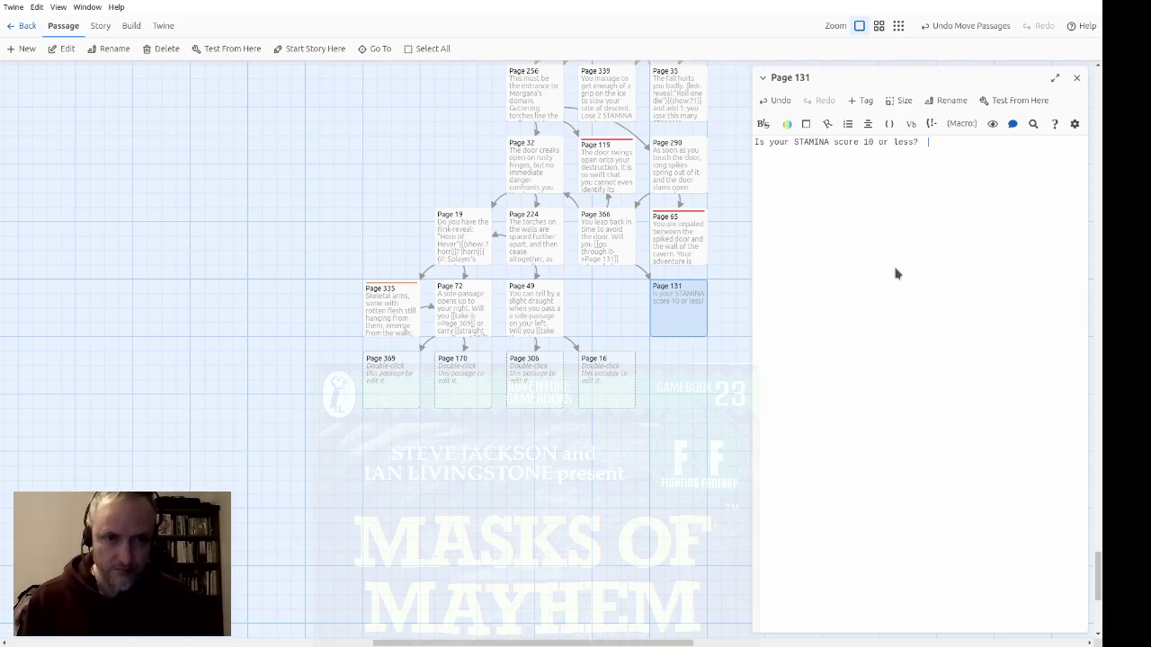
Step: Add an 'If … continue here' line linking to Page 153 in Page 131
{"action": "type", "text": "If so,"}
{"action": "type", "text": "continue"}
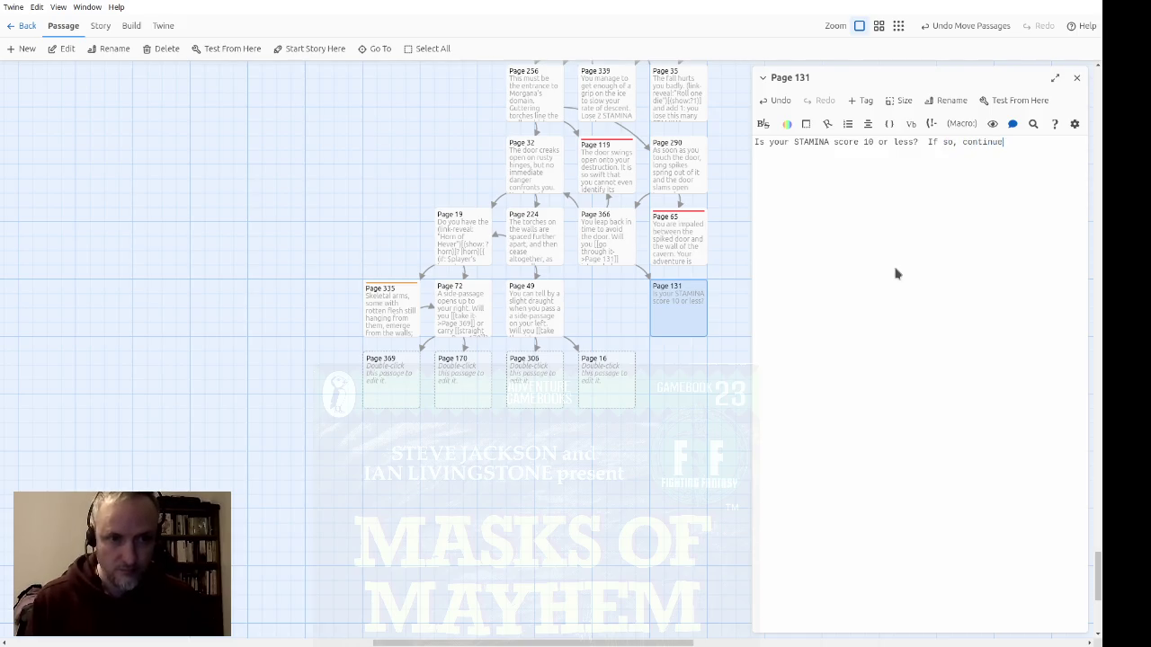
{"action": "type", "text": " here"}
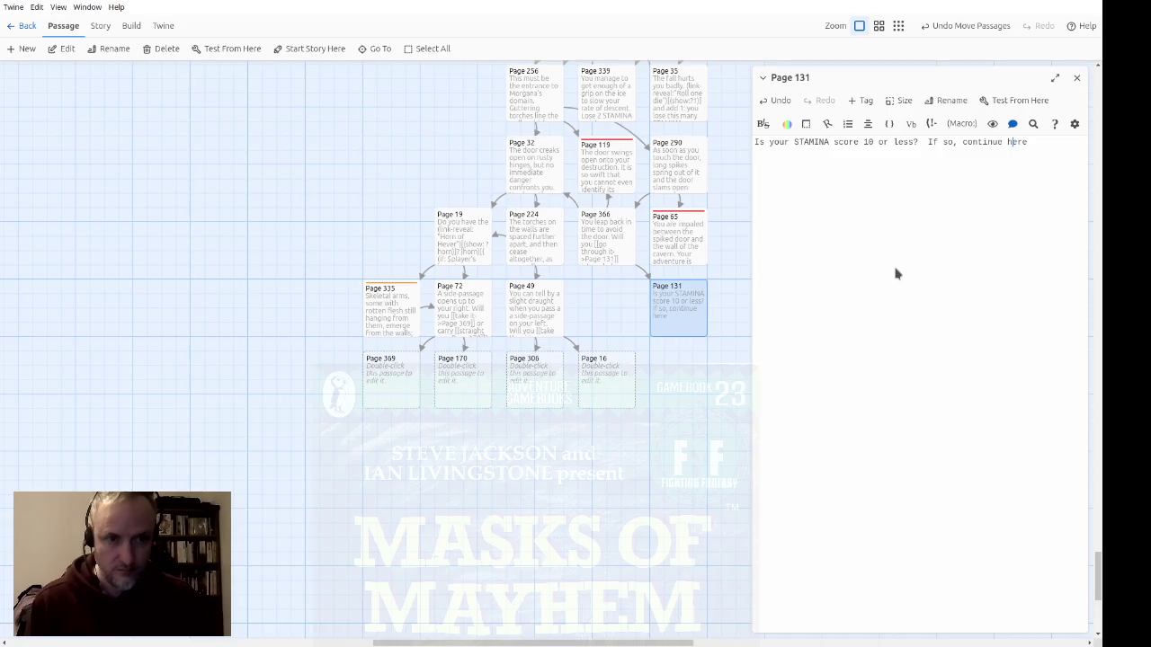
{"action": "key", "text": "ctrl+Left"}
{"action": "type", "text": "[["}
{"action": "key", "text": "End"}
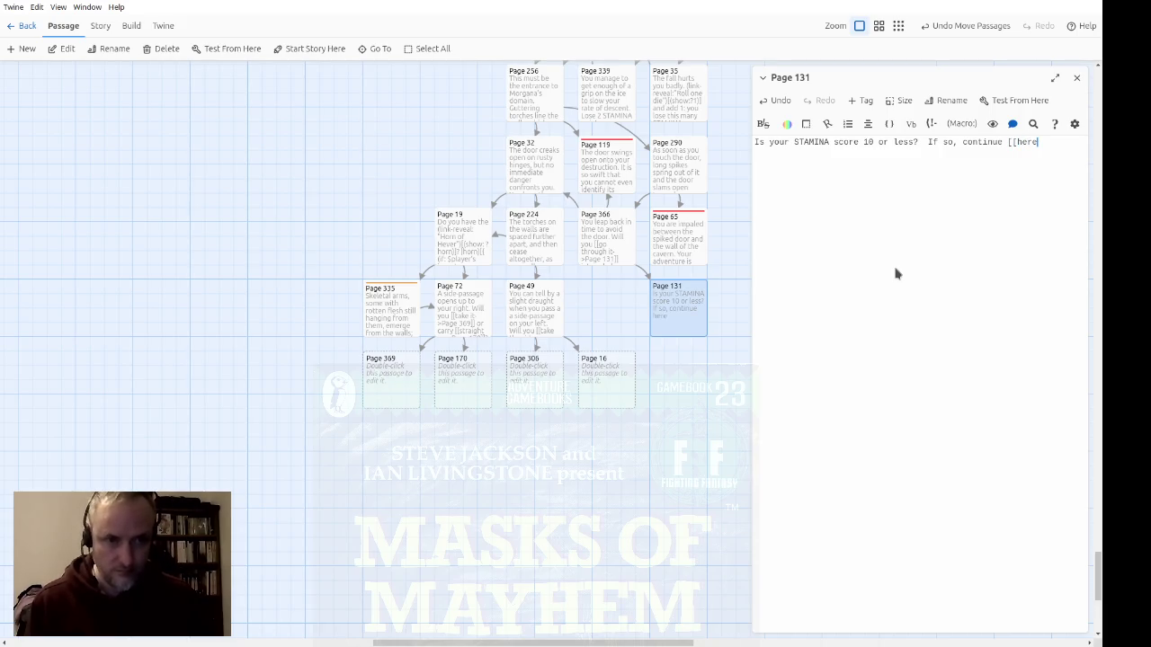
{"action": "type", "text": "->Page "}
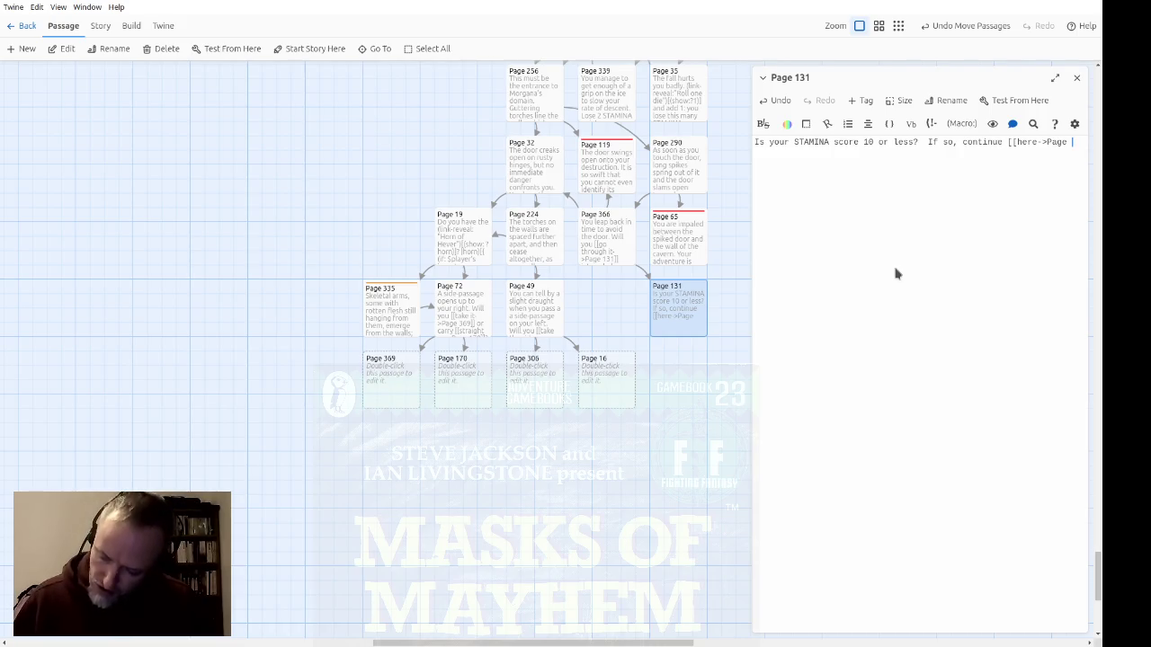
{"action": "type", "text": "153]]"}
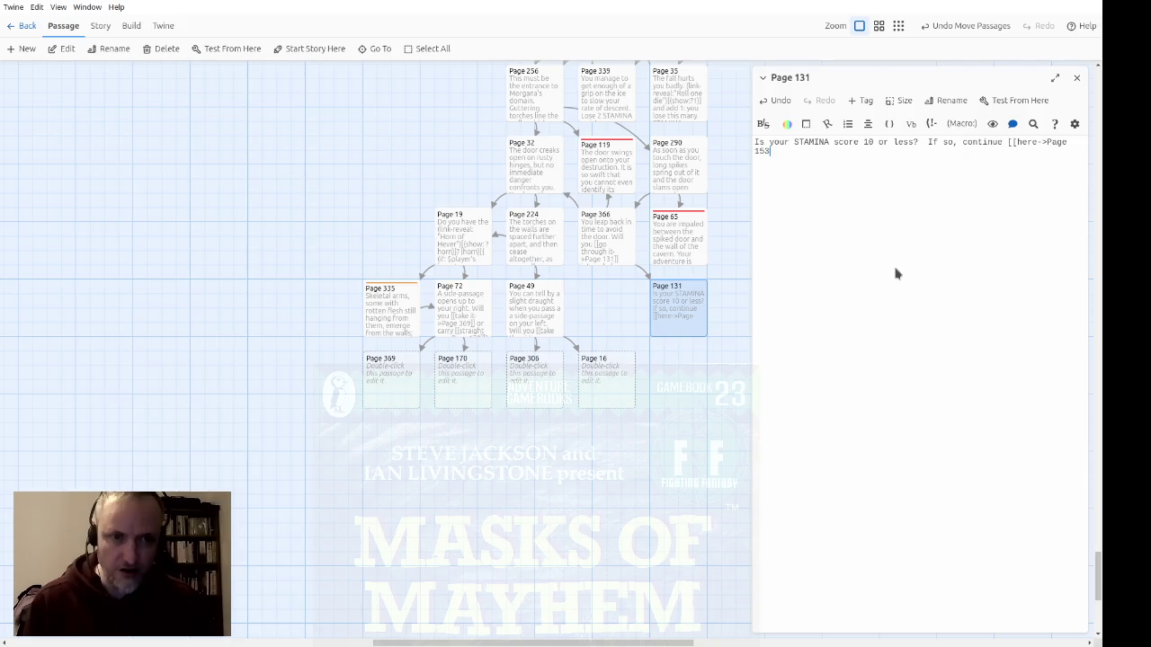
{"action": "key", "text": "Left"}
{"action": "key", "text": "Left"}
{"action": "key", "text": "Left"}
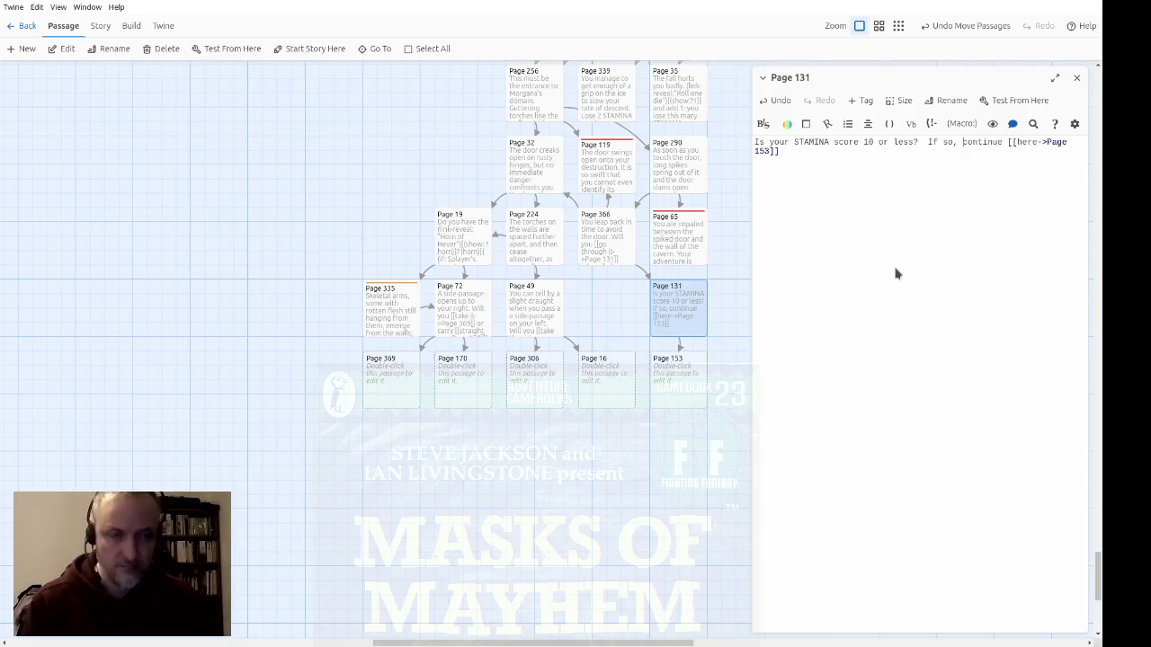
Step: Wrap it in (if: $player's stamina <= 10) with an (else:) hook linking 11 or more to Page 354
{"action": "type", "text": "("}
{"action": "type", "text": "if: $player"}
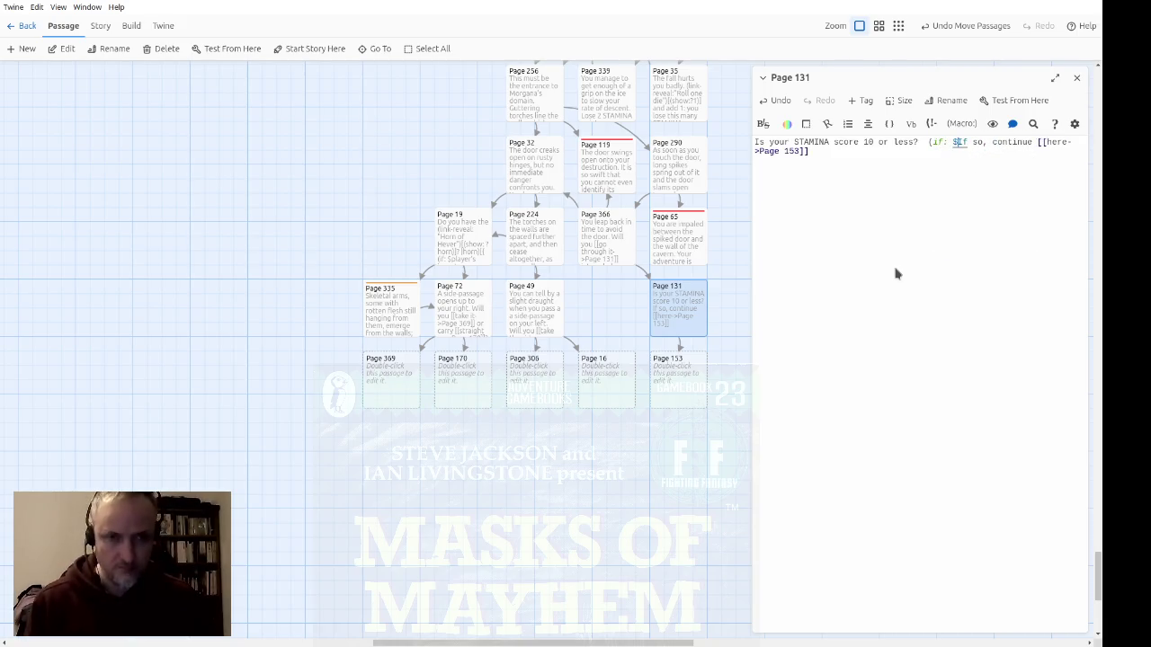
{"action": "type", "text": "'s stamina <"}
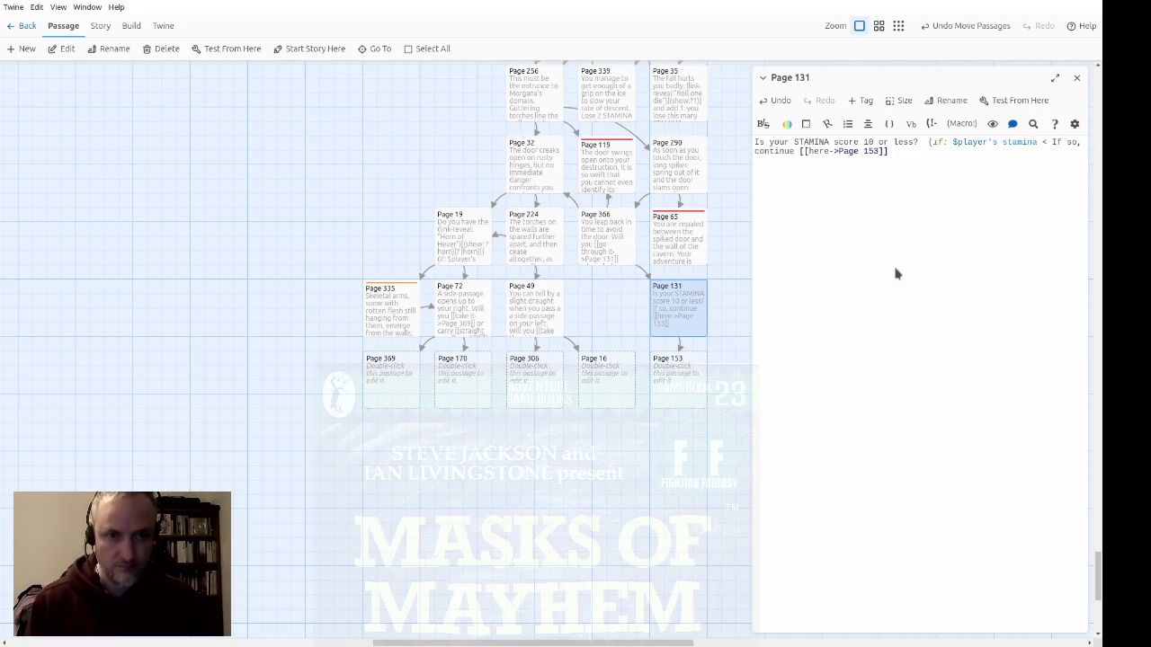
{"action": "key", "text": "BackSpace"}
{"action": "type", "text": "= 10"}
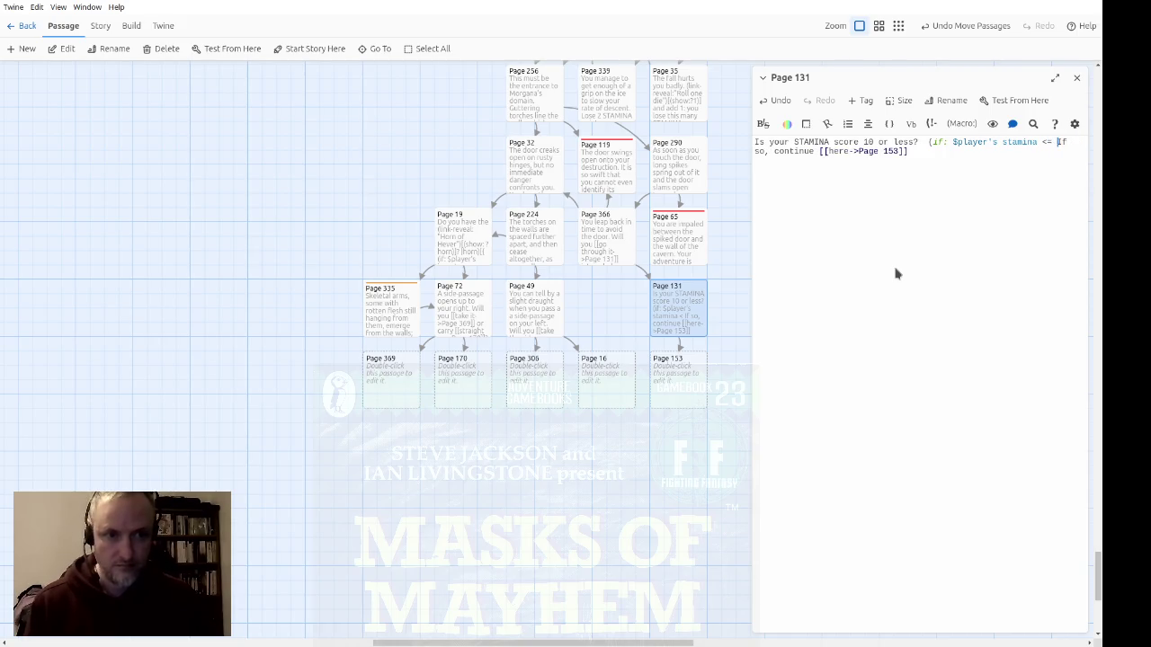
{"action": "type", "text": ")["}
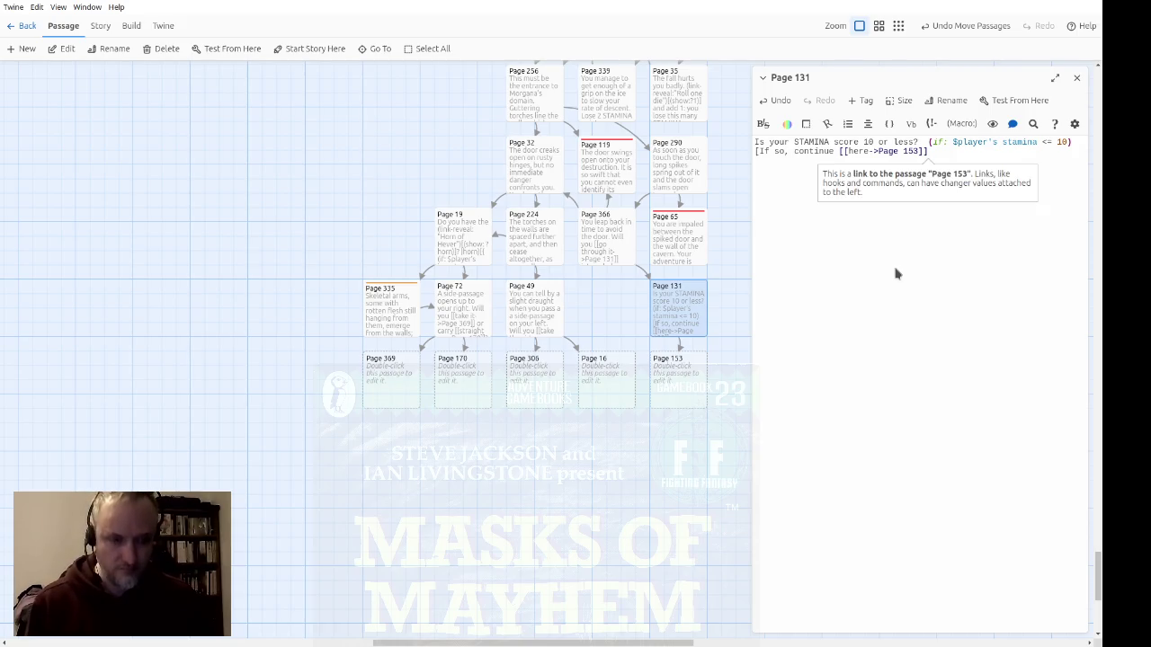
{"action": "type", "text": ".]"}
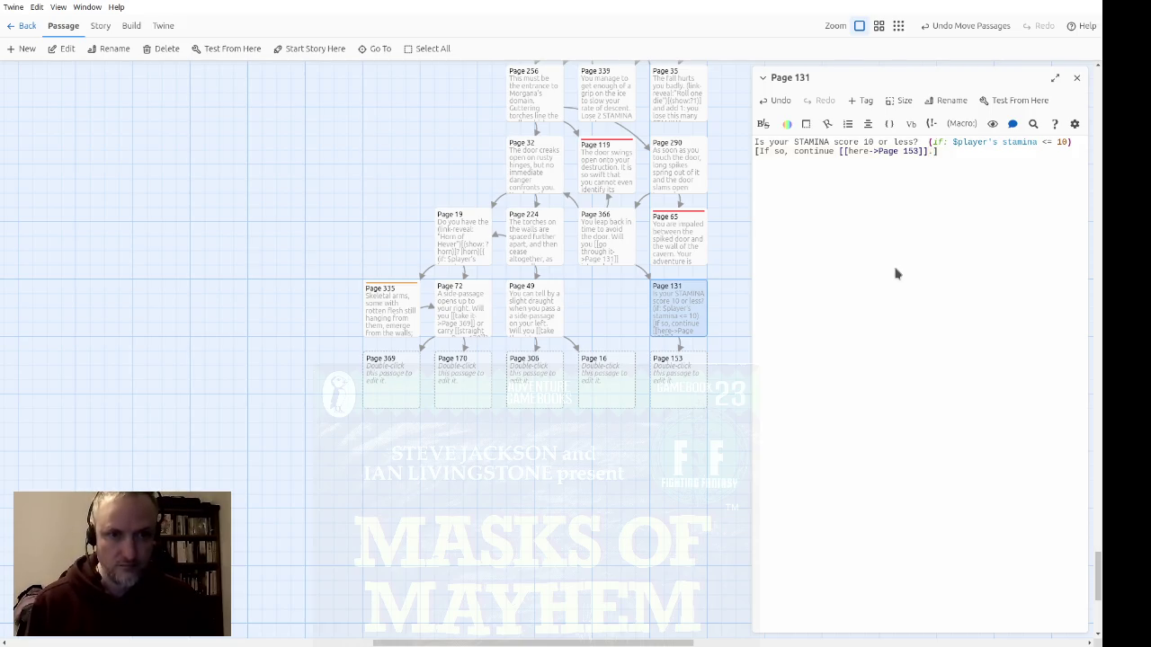
{"action": "type", "text": "(else)"}
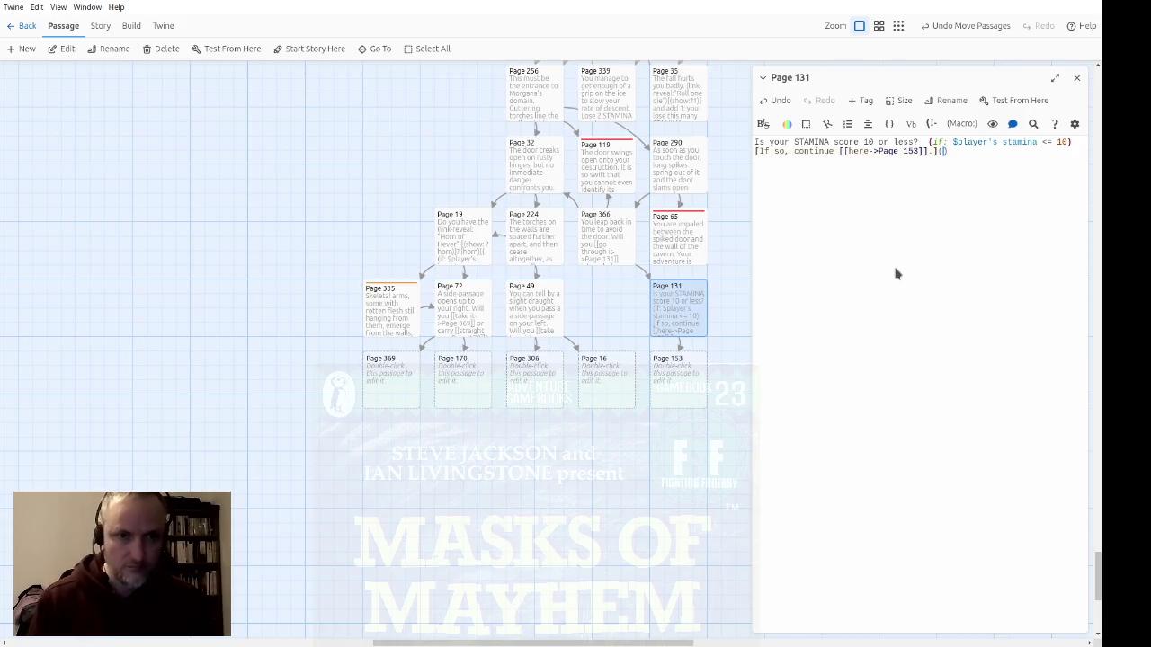
{"action": "type", "text": ":"}
{"action": "type", "text": "[]"}
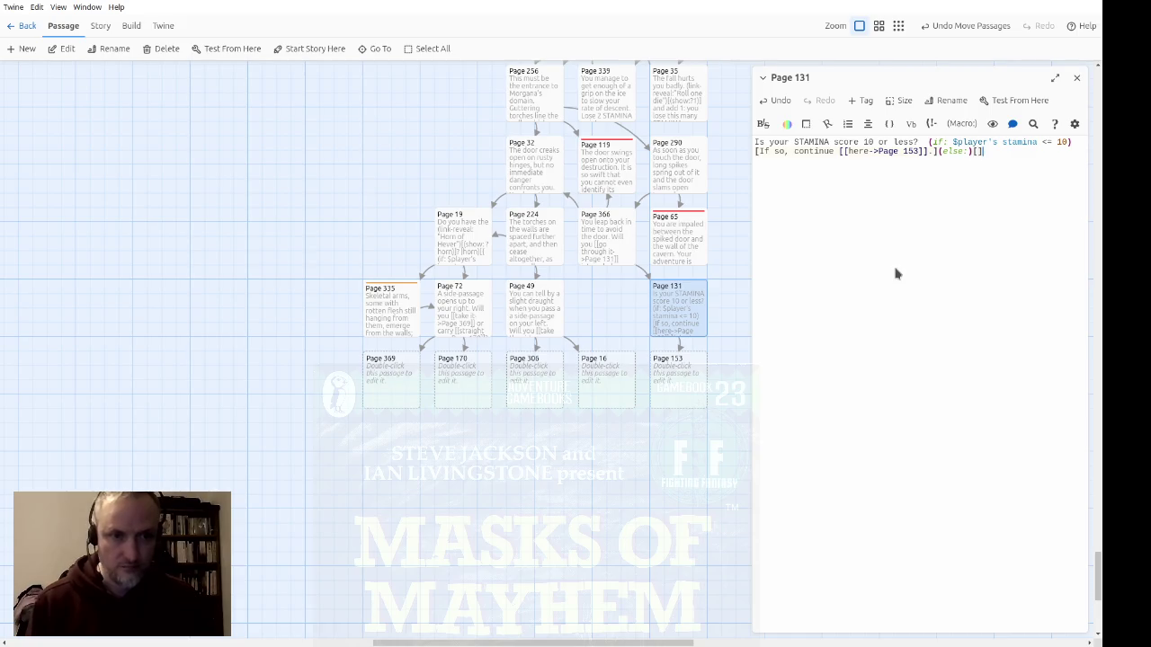
{"action": "type", "text": "If you"}
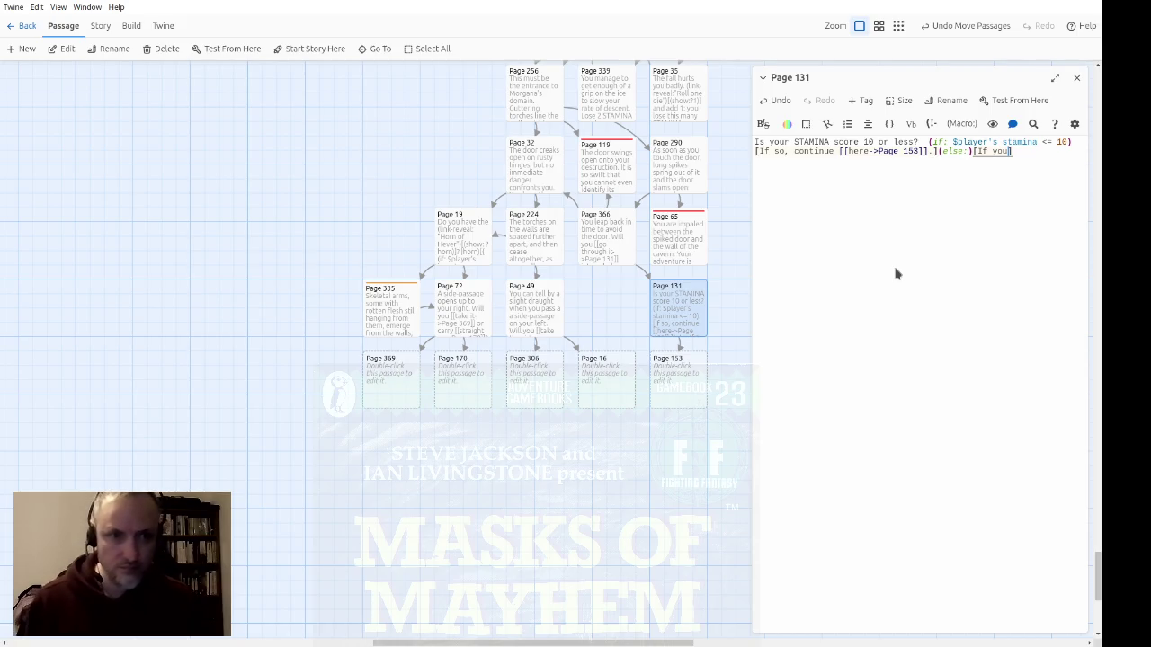
{"action": "key", "text": "BackSpace"}
{"action": "key", "text": "BackSpace"}
{"action": "key", "text": "BackSpace"}
{"action": "type", "text": "it is 11 or more, continue here."}
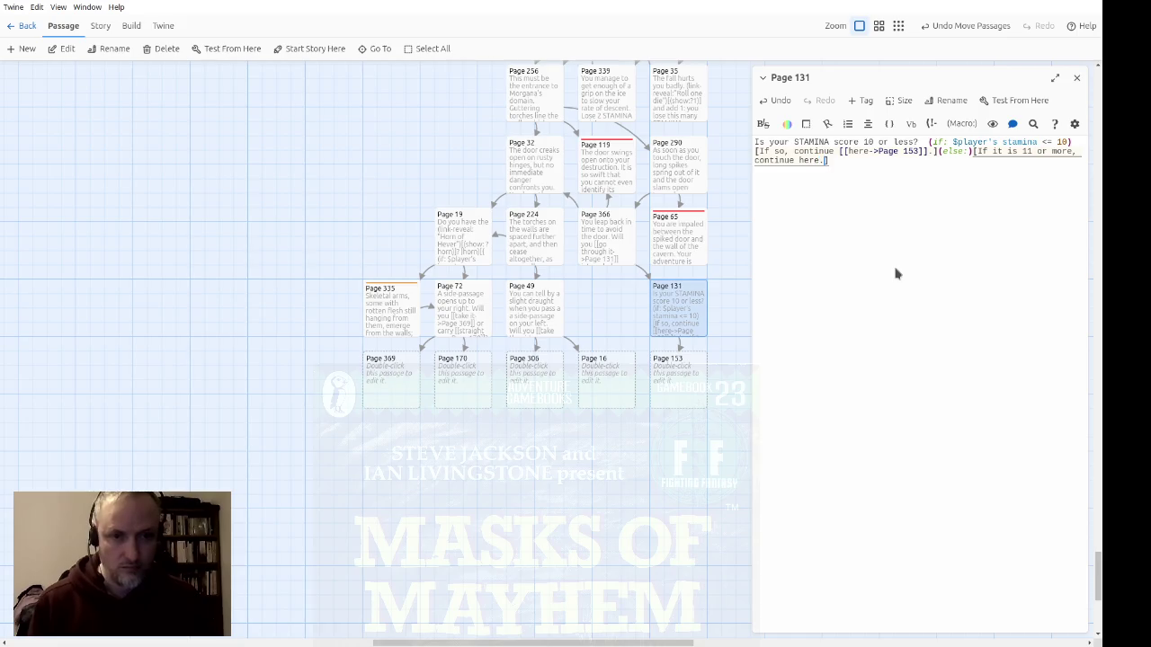
{"action": "key", "text": "shift+Home"}
{"action": "type", "text": "[["}
{"action": "type", "text": "]]"}
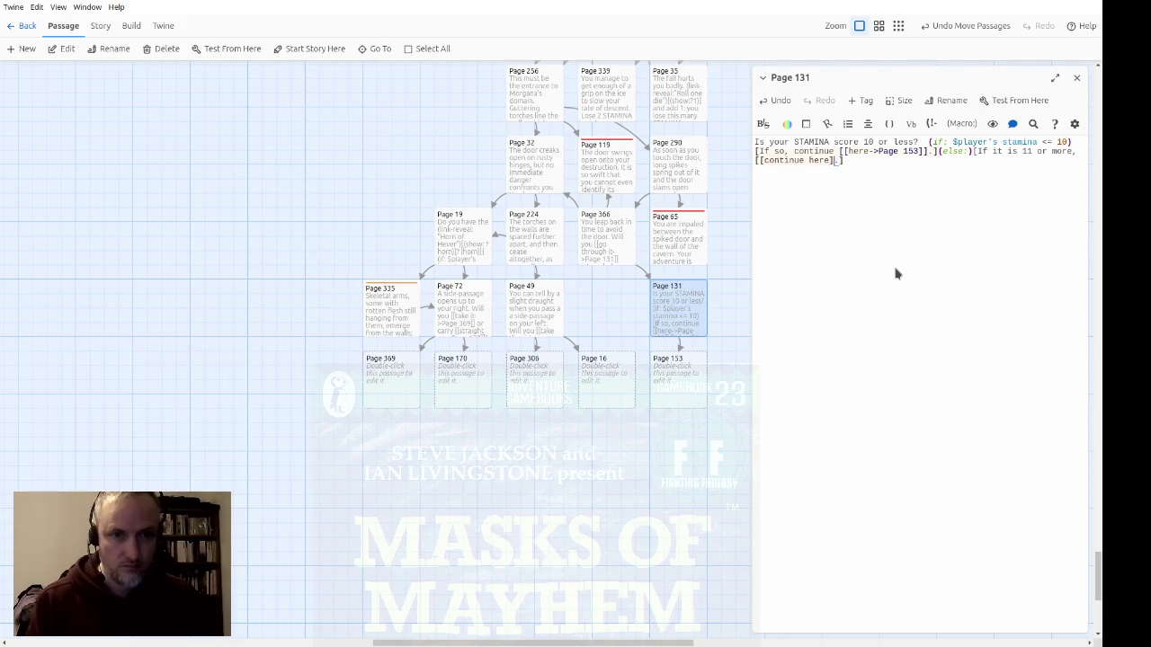
{"action": "key", "text": "Up"}
{"action": "key", "text": "BackSpace"}
{"action": "key", "text": "BackSpace"}
{"action": "key", "text": "ctrl+Left"}
{"action": "type", "text": "[["}
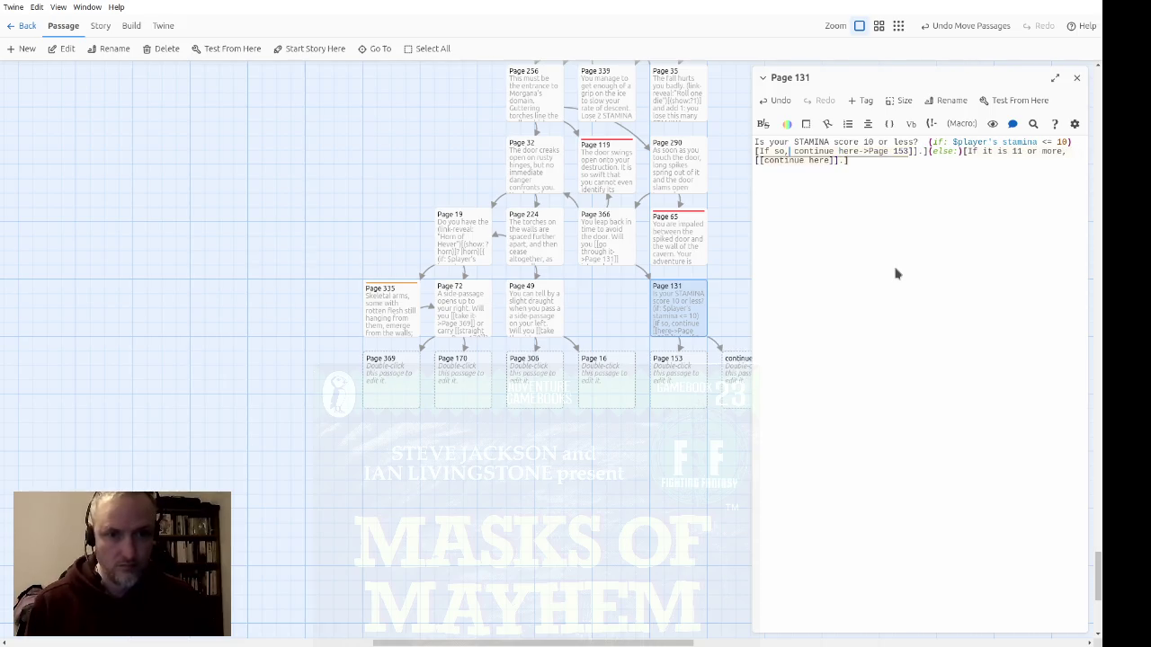
{"action": "type", "text": "->Page"}
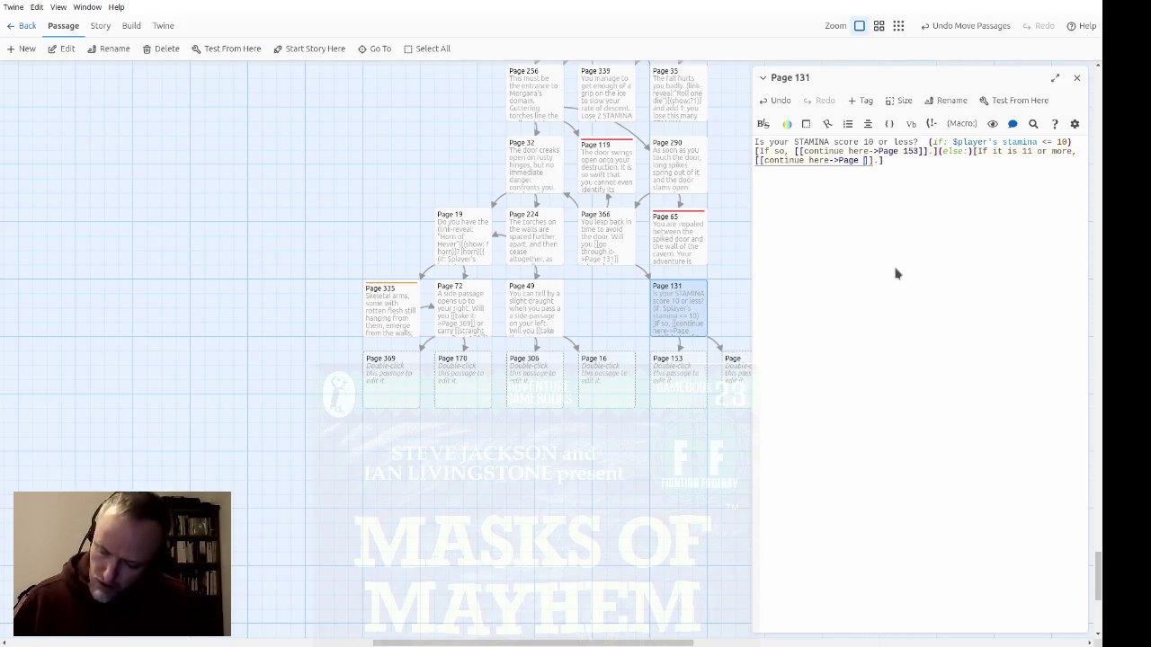
{"action": "type", "text": "354"}
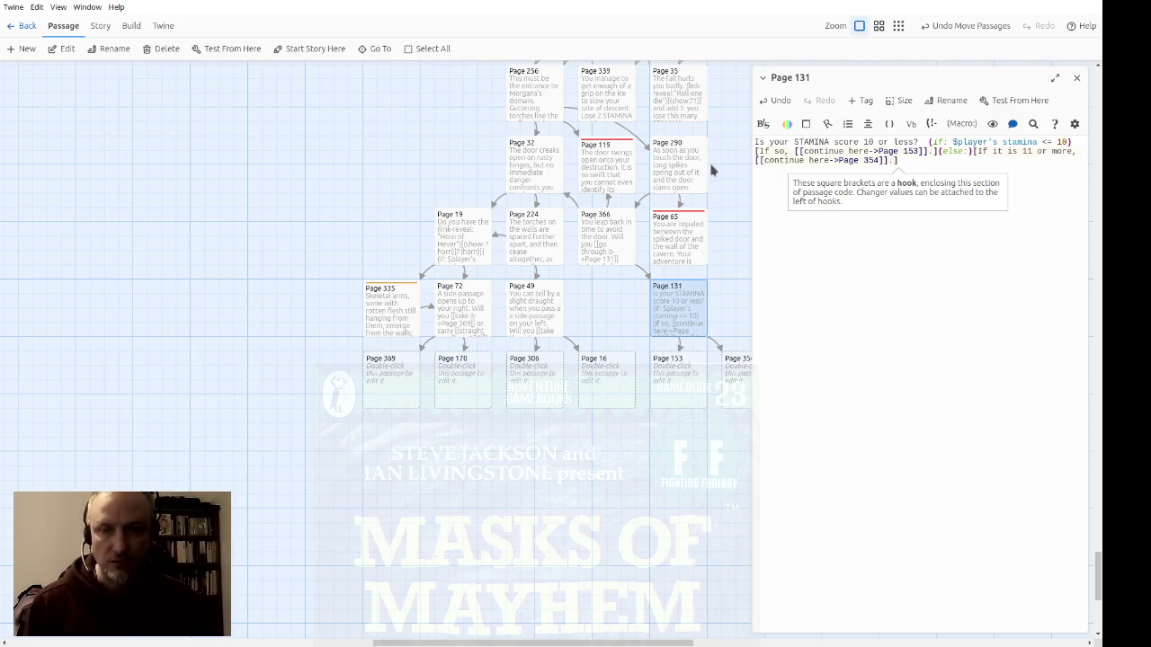
{"action": "left_click", "coordinate": [1075, 80]}
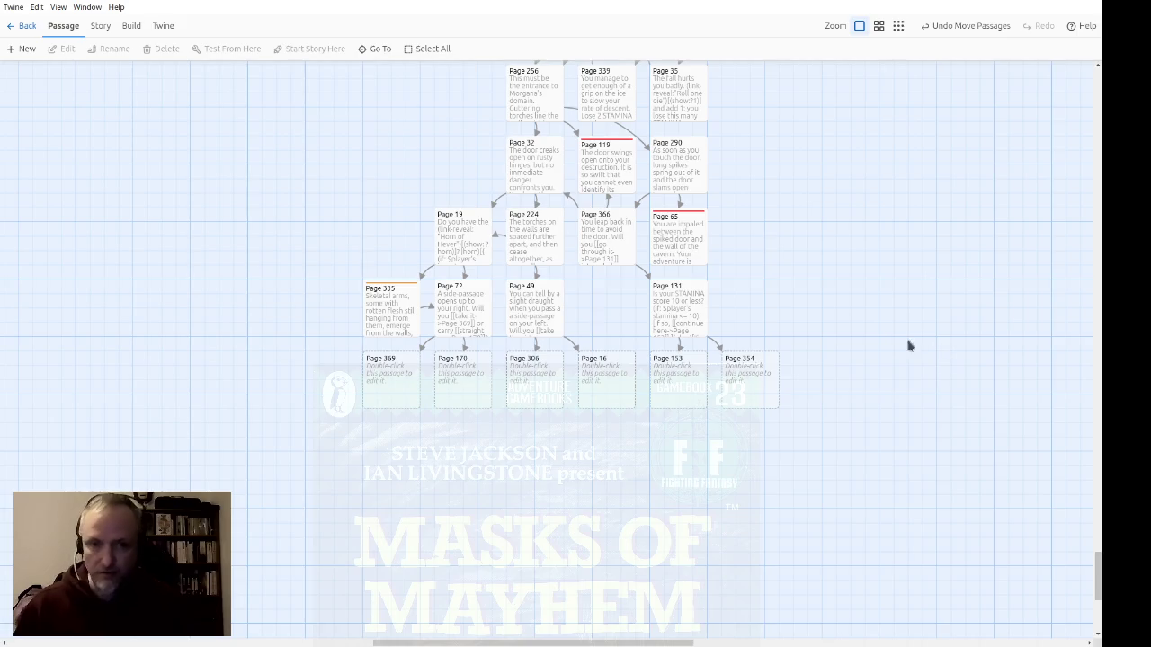
Step: Write Page 369's T-junction text, with turning right leading away and 'turn left' linking to Page 16
{"action": "double_click", "coordinate": [416, 377]}
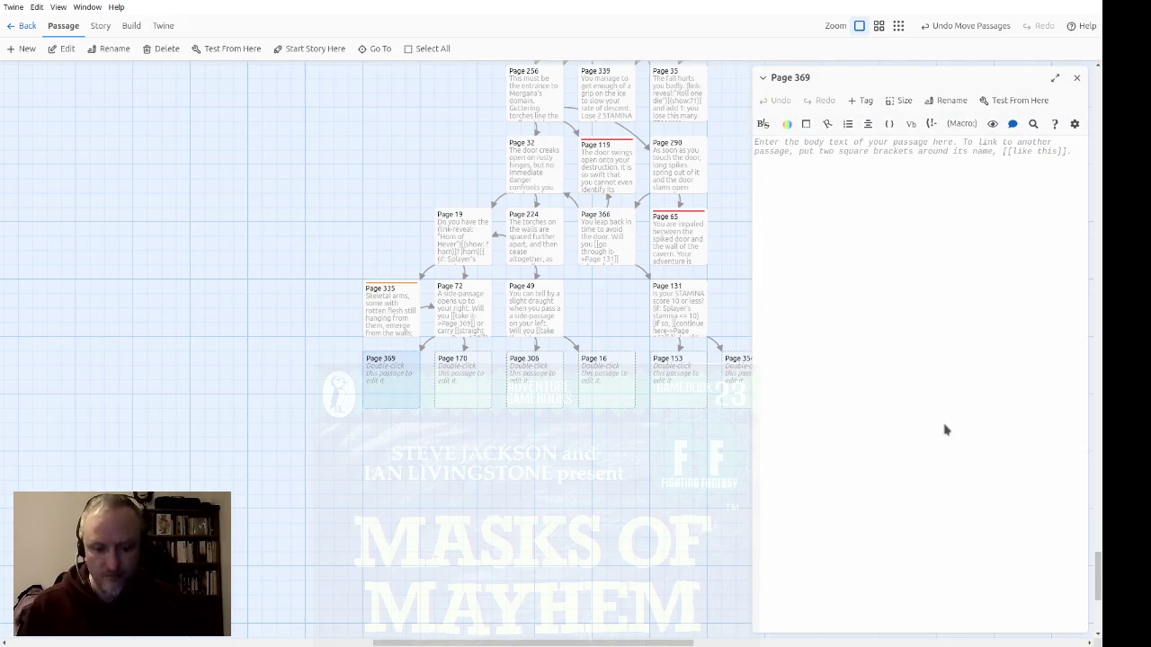
{"action": "type", "text": "The passage "}
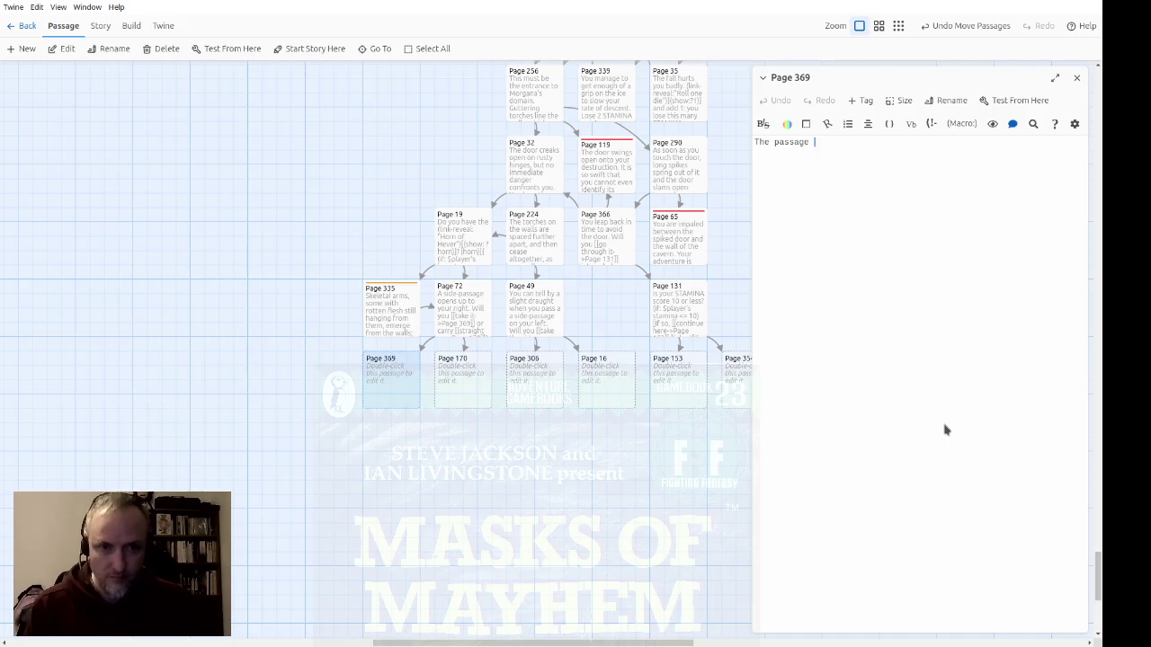
{"action": "type", "text": "is not lo"}
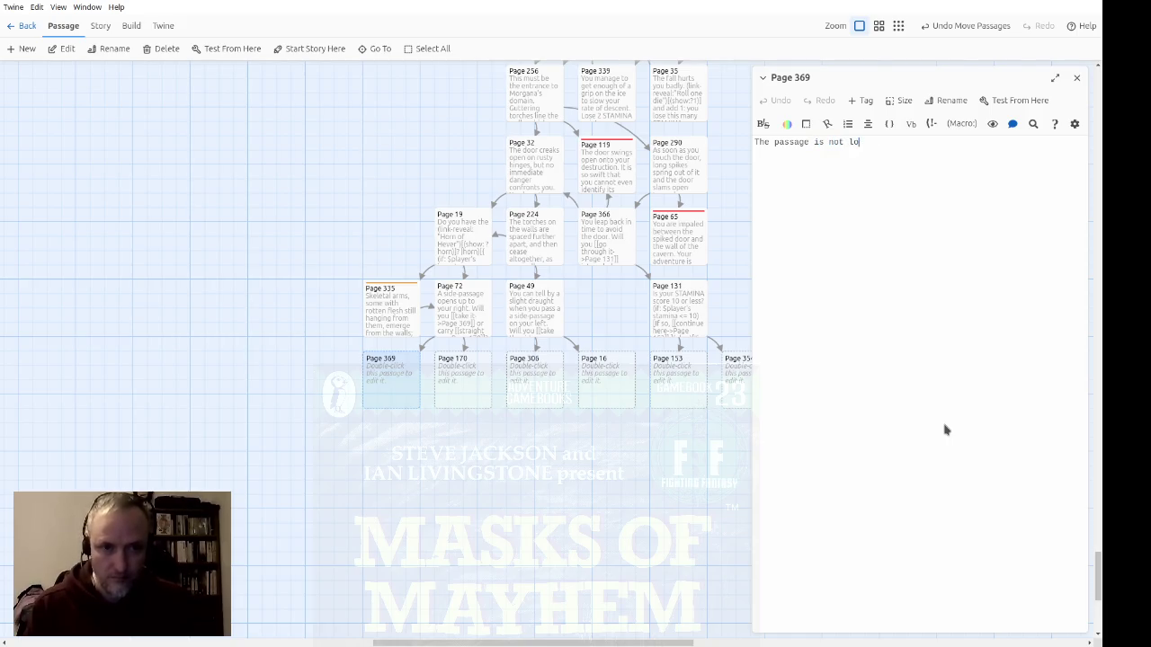
{"action": "type", "text": "ng, and ends a"}
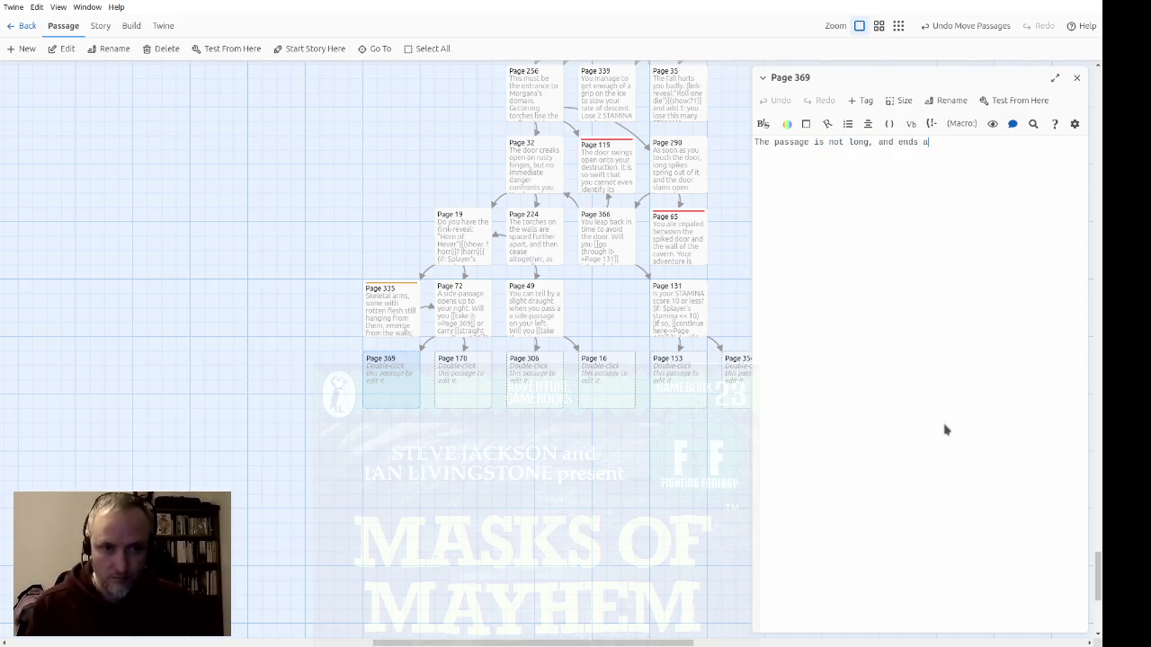
{"action": "type", "text": "t a T"}
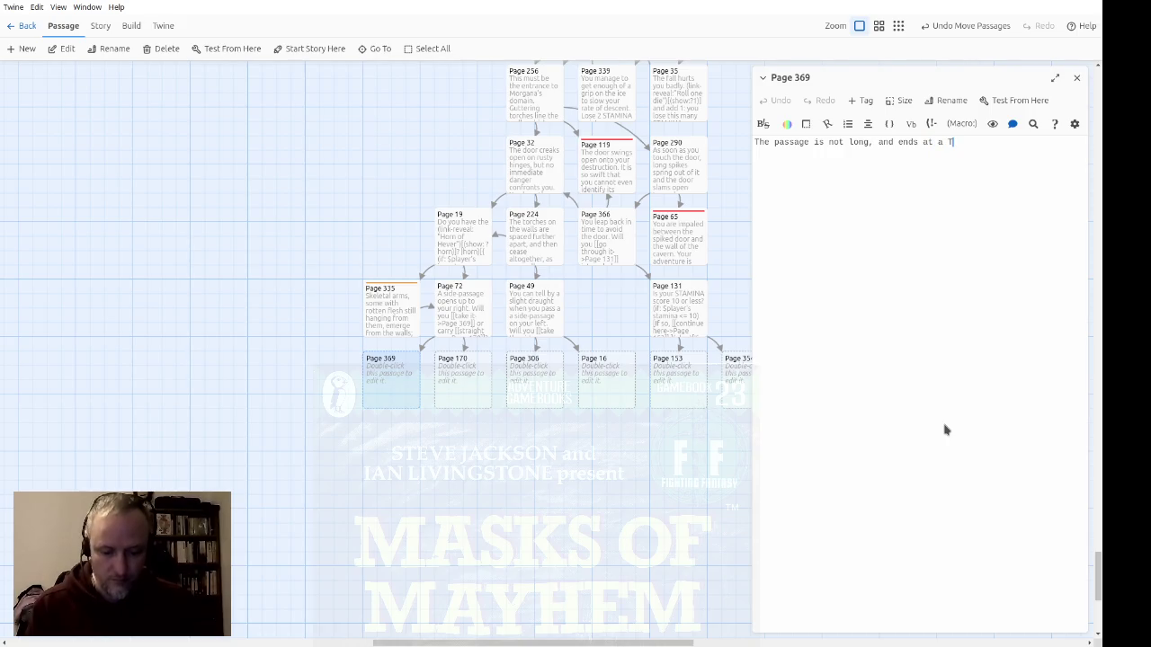
{"action": "type", "text": "-junction.  "}
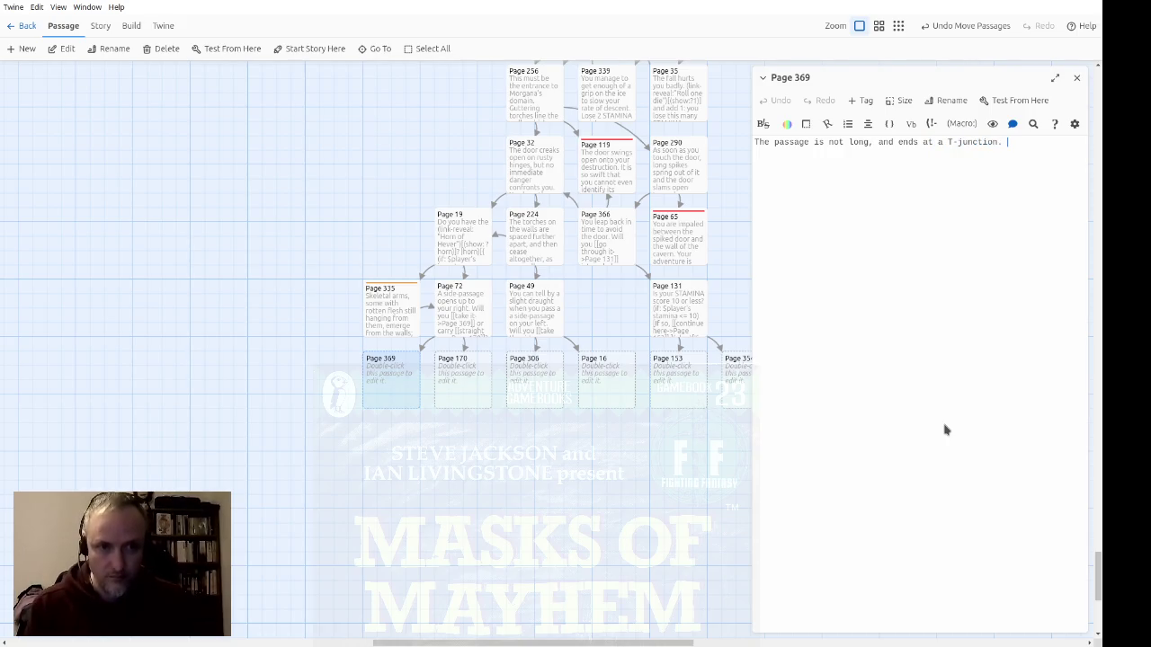
{"action": "type", "text": "You knopw"}
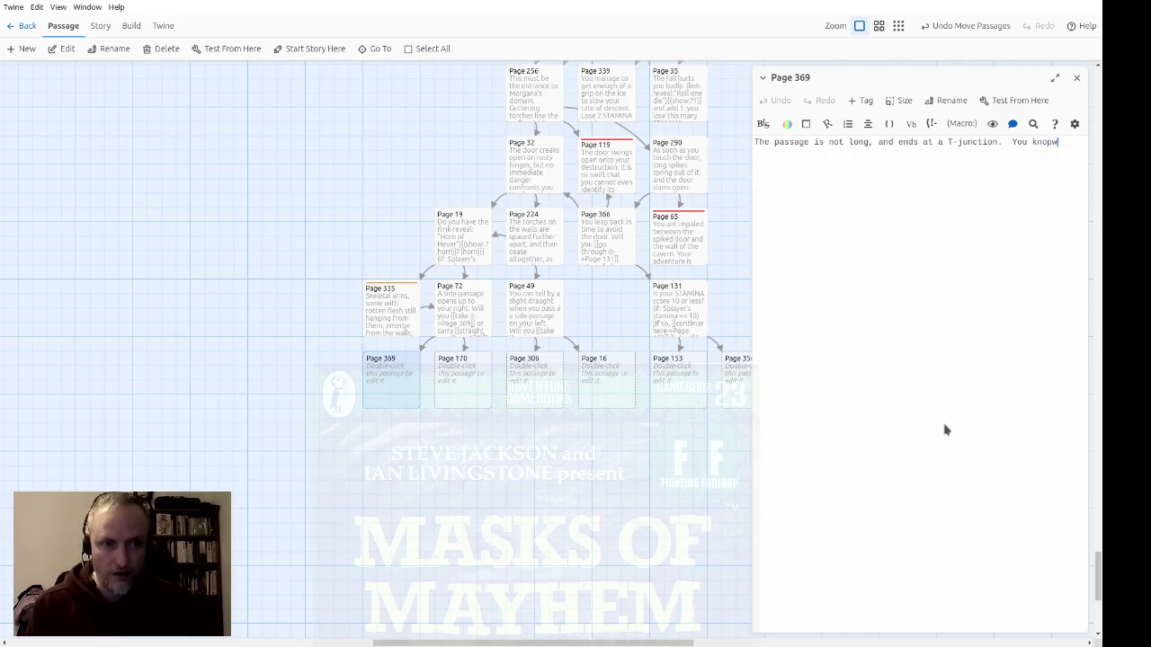
{"action": "key", "text": "BackSpace"}
{"action": "key", "text": "BackSpace"}
{"action": "type", "text": "w that"}
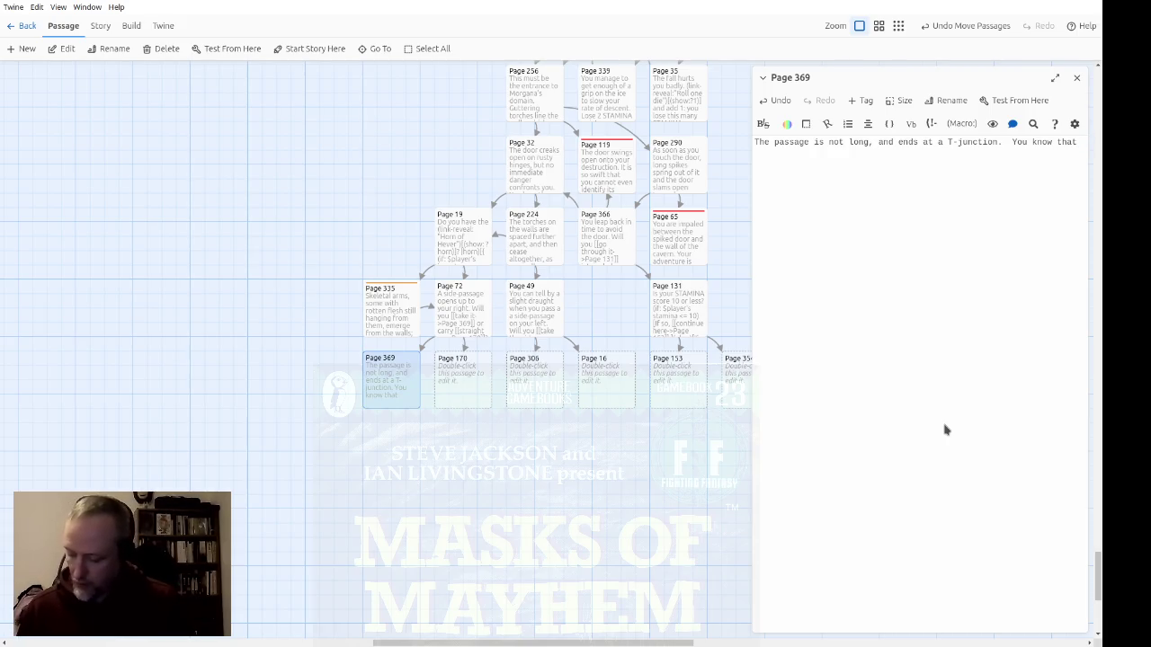
{"action": "type", "text": " turning right wo"}
{"action": "type", "text": "uld take you awa"}
{"action": "type", "text": "y from th"}
{"action": "key", "text": "BackSpace"}
{"action": "key", "text": "BackSpace"}
{"action": "type", "text": "yo"}
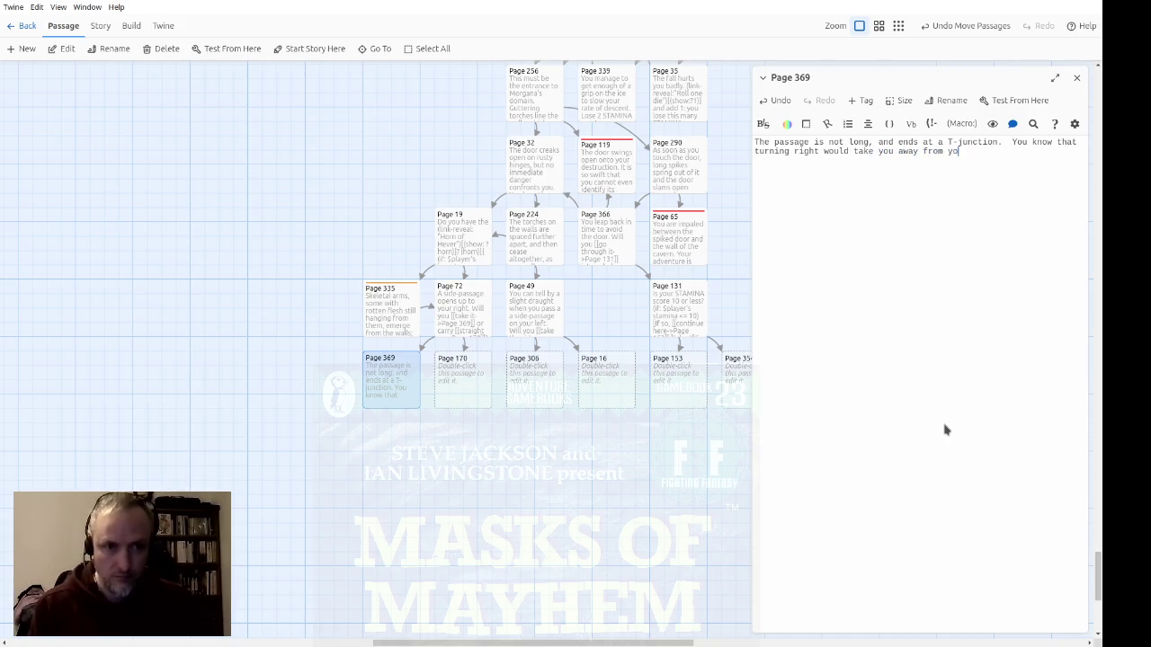
{"action": "type", "text": "urgoal, so"}
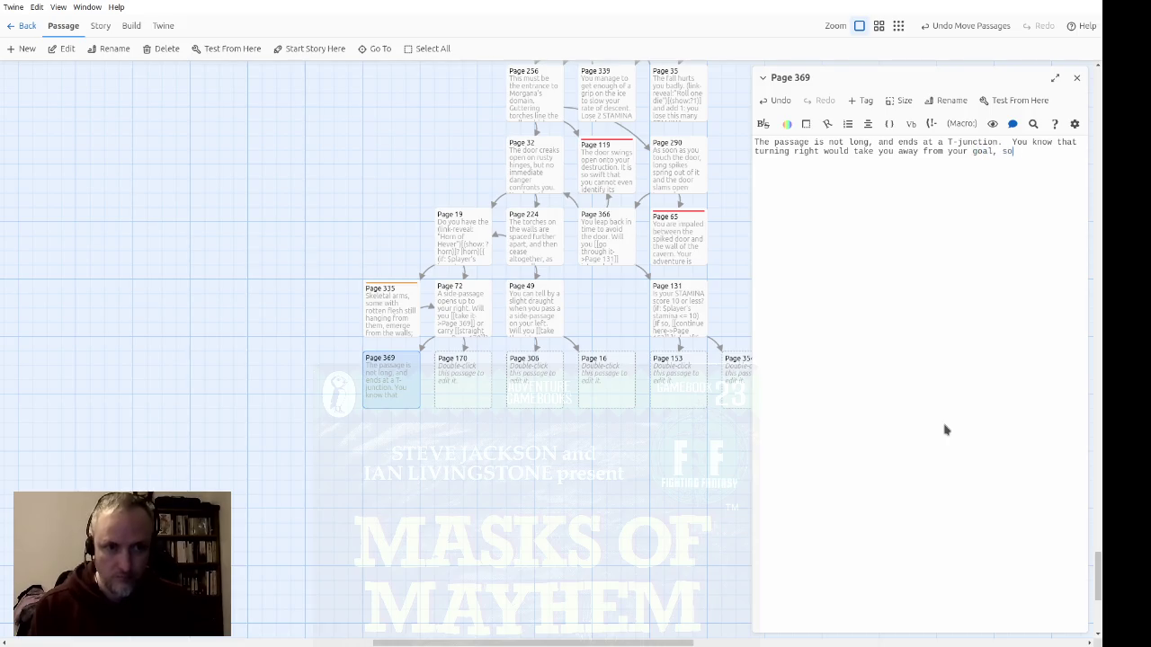
{"action": "type", "text": " you turn left."}
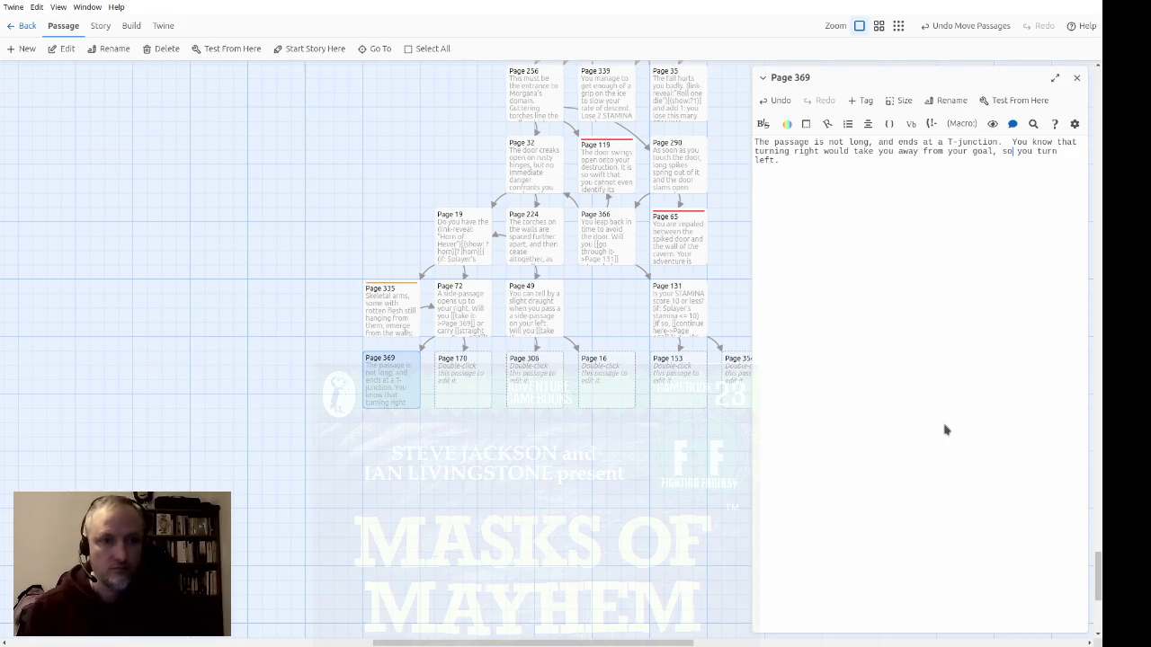
{"action": "type", "text": "[["}
{"action": "key", "text": "End"}
{"action": "key", "text": "BackSpace"}
{"action": "type", "text": "->Page "}
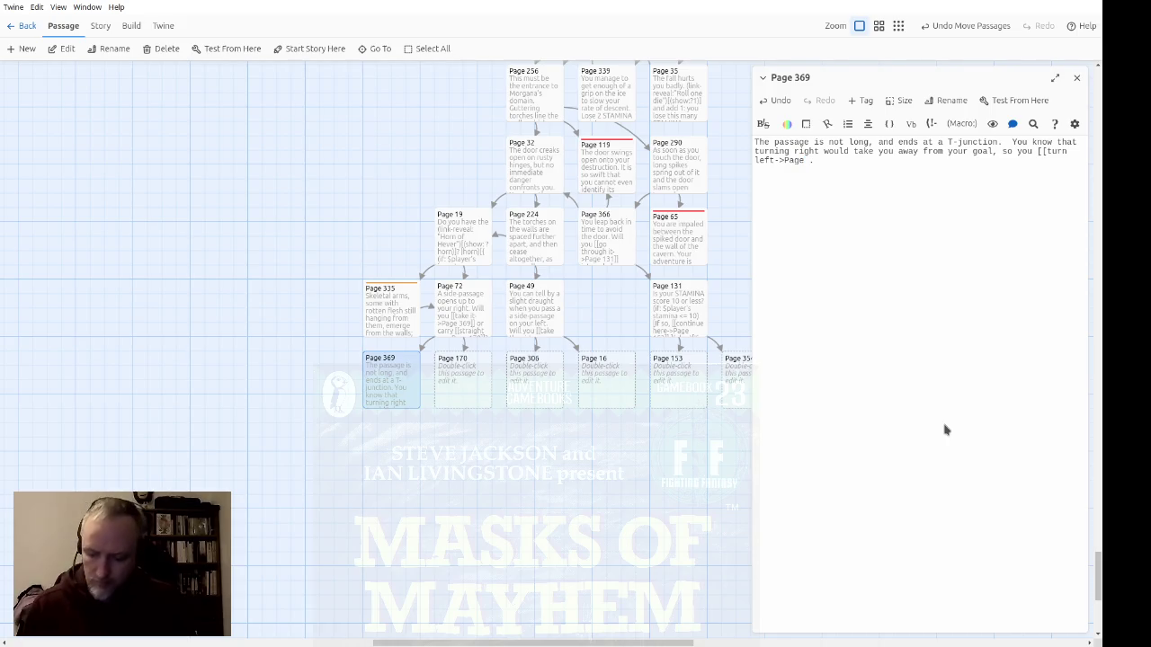
{"action": "type", "text": "16]]"}
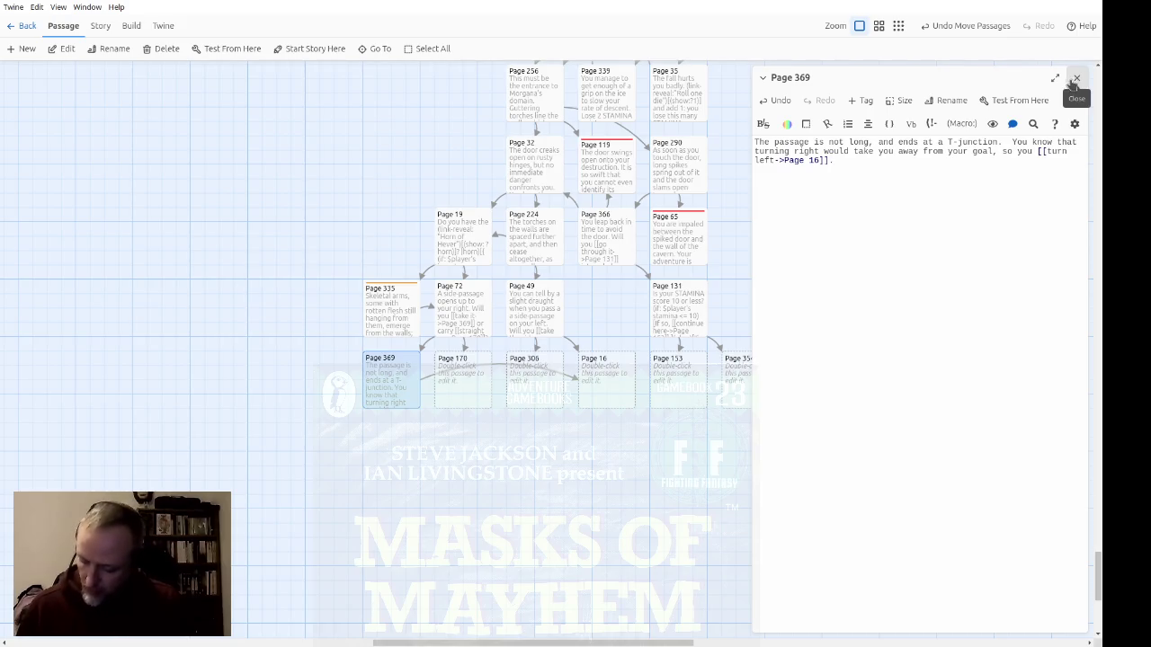
{"action": "type", "text": "."}
{"action": "type", "text": "a"}
{"action": "key", "text": "BackSpace"}
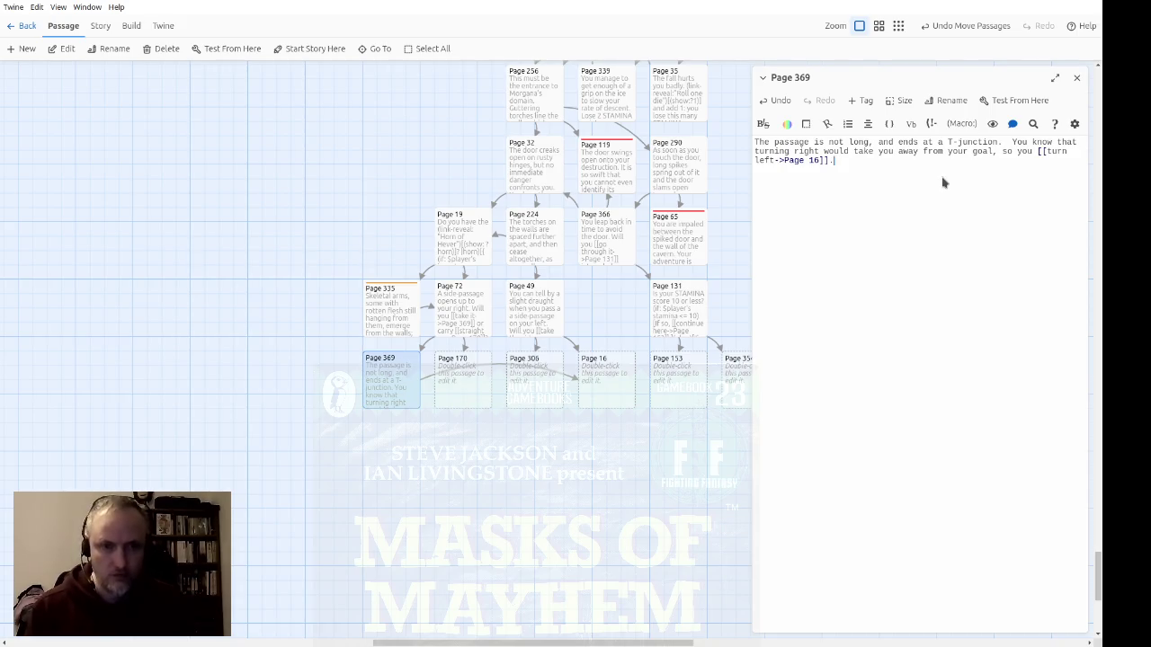
{"action": "key", "text": "ctrl+a"}
{"action": "key", "text": "ctrl+c"}
{"action": "left_click", "coordinate": [1077, 77]}
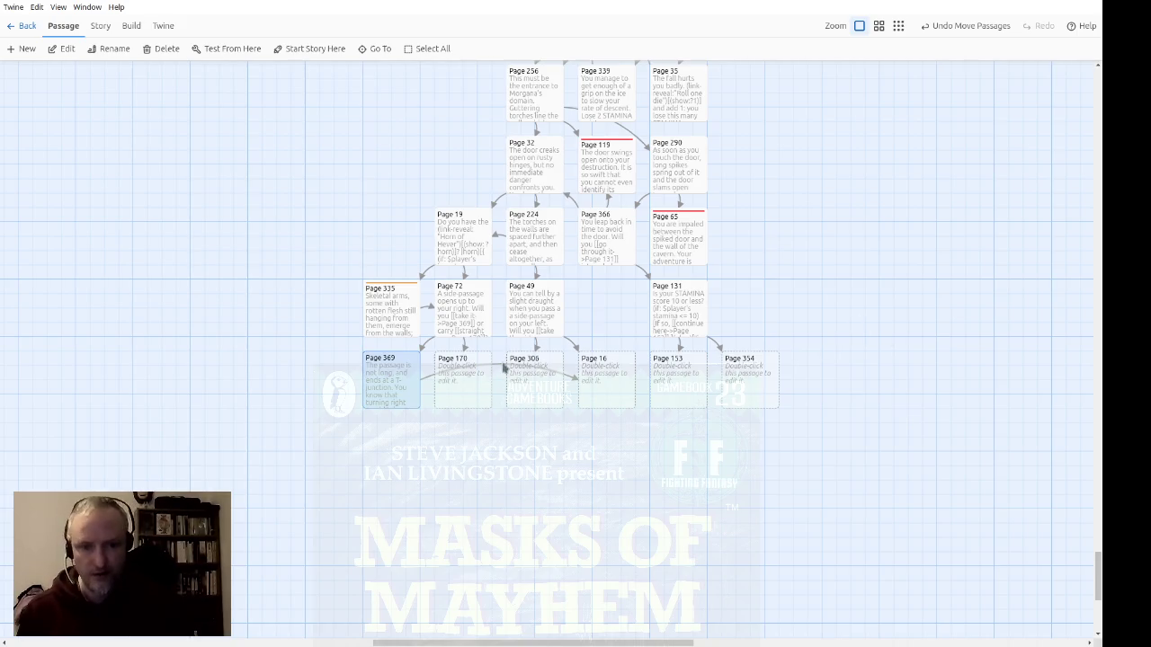
Step: Paste the T-junction text into Page 306, swapping to turning left and linking 'turn right' to Page 170
{"action": "double_click", "coordinate": [520, 376]}
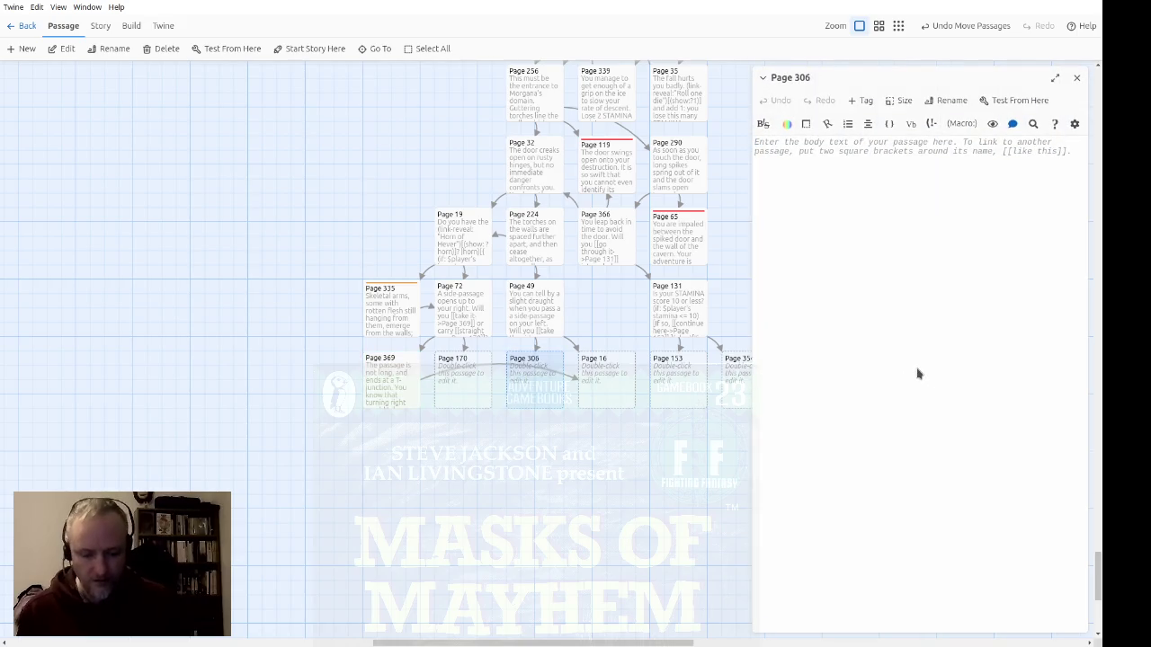
{"action": "key", "text": "ctrl+v"}
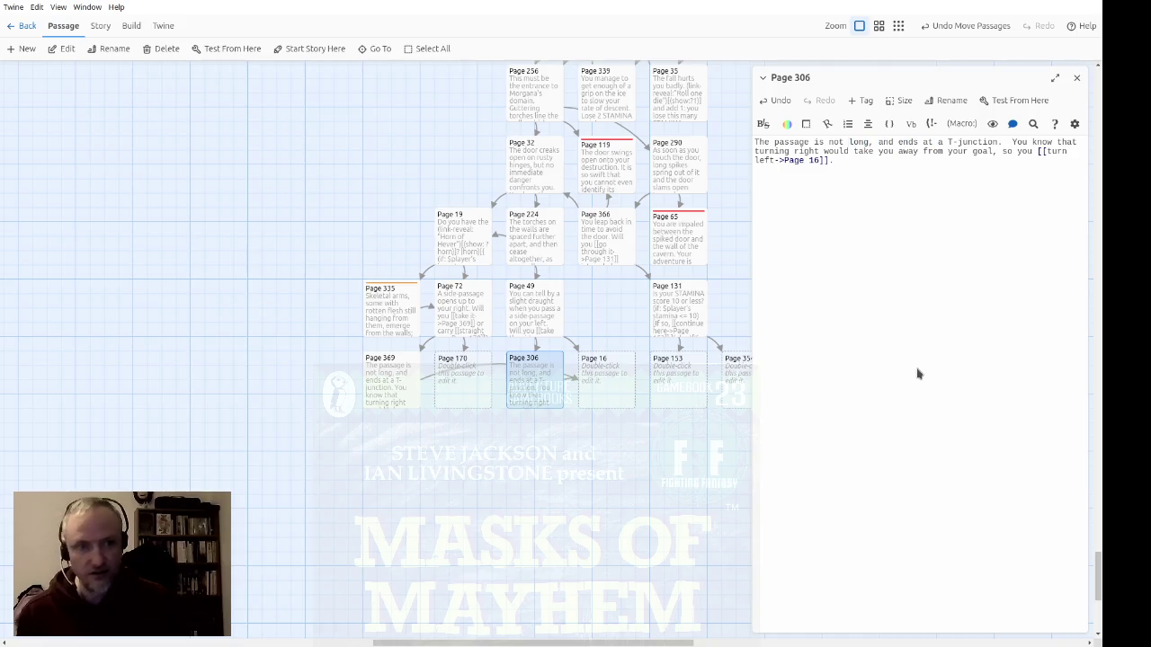
{"action": "key", "text": "Delete"}
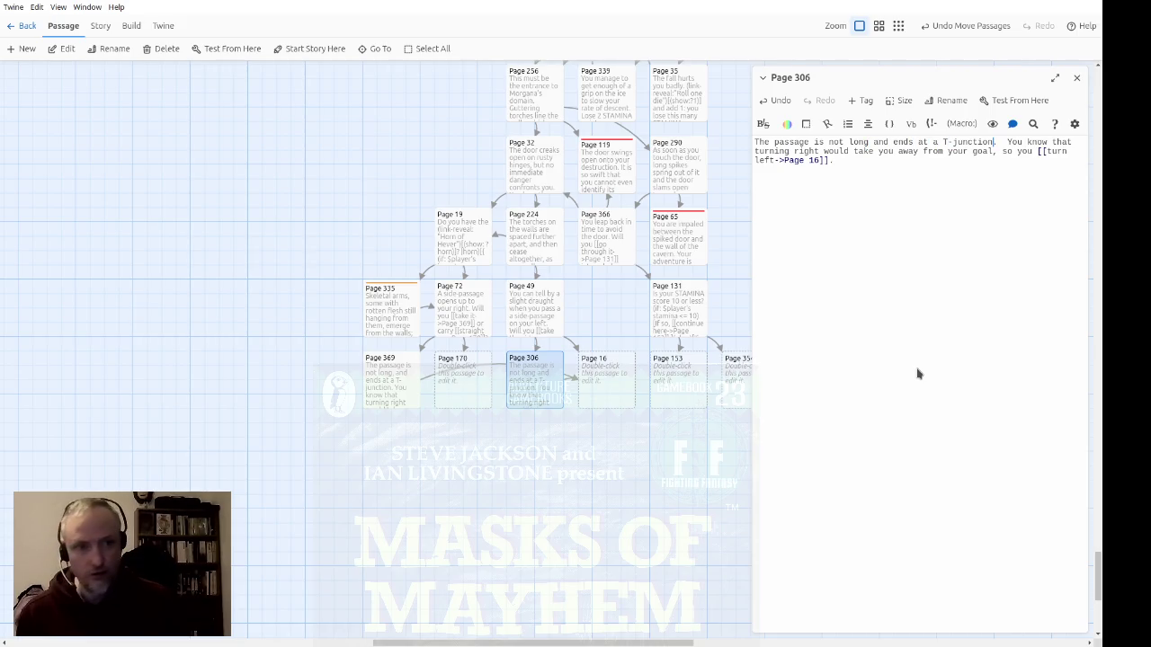
{"action": "key", "text": "ctrl+shift+Right"}
{"action": "type", "text": "left"}
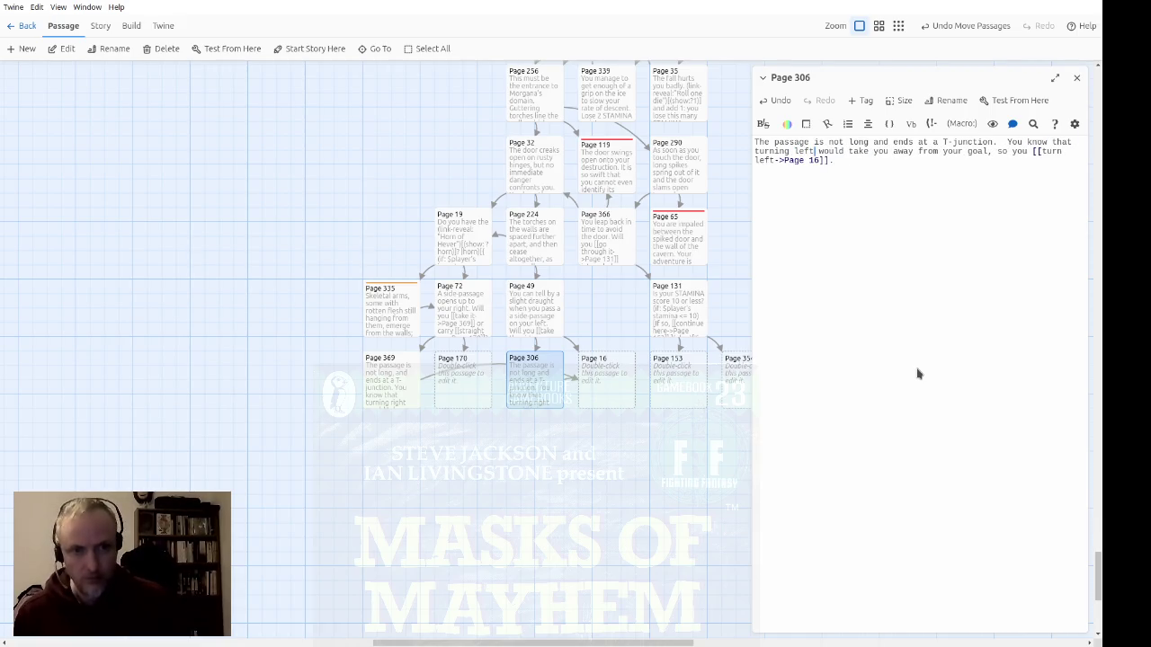
{"action": "key", "text": "ctrl+Right"}
{"action": "key", "text": "ctrl+Right"}
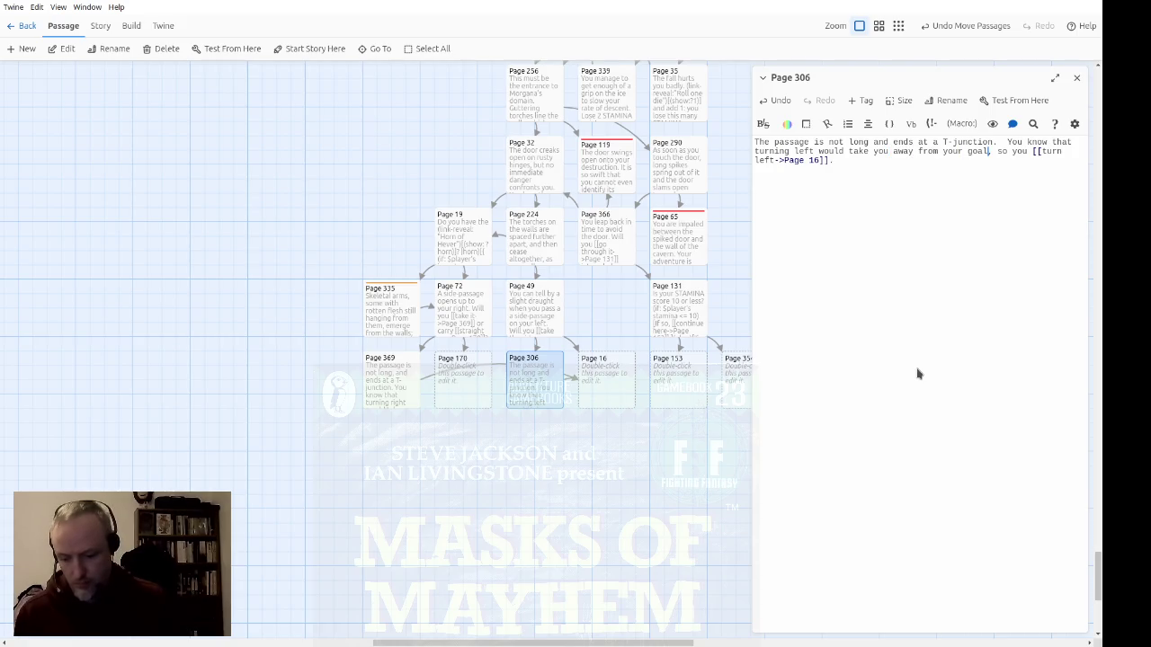
{"action": "key", "text": "ctrl+Right"}
{"action": "key", "text": "ctrl+Right"}
{"action": "key", "text": "ctrl+Right"}
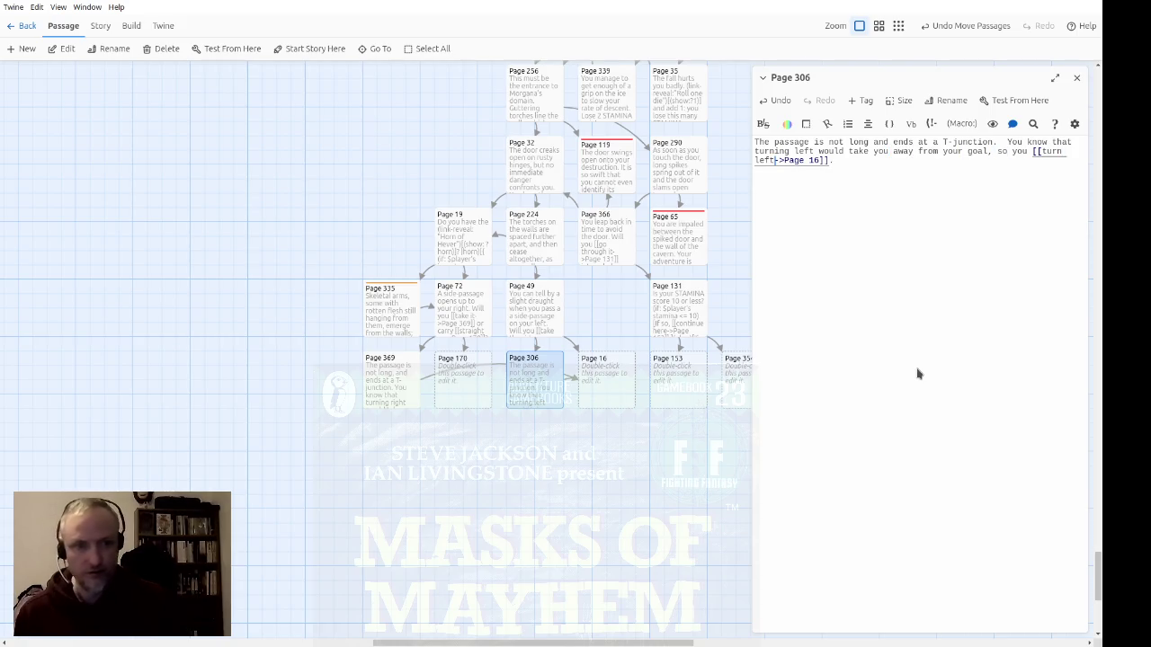
{"action": "type", "text": "70"}
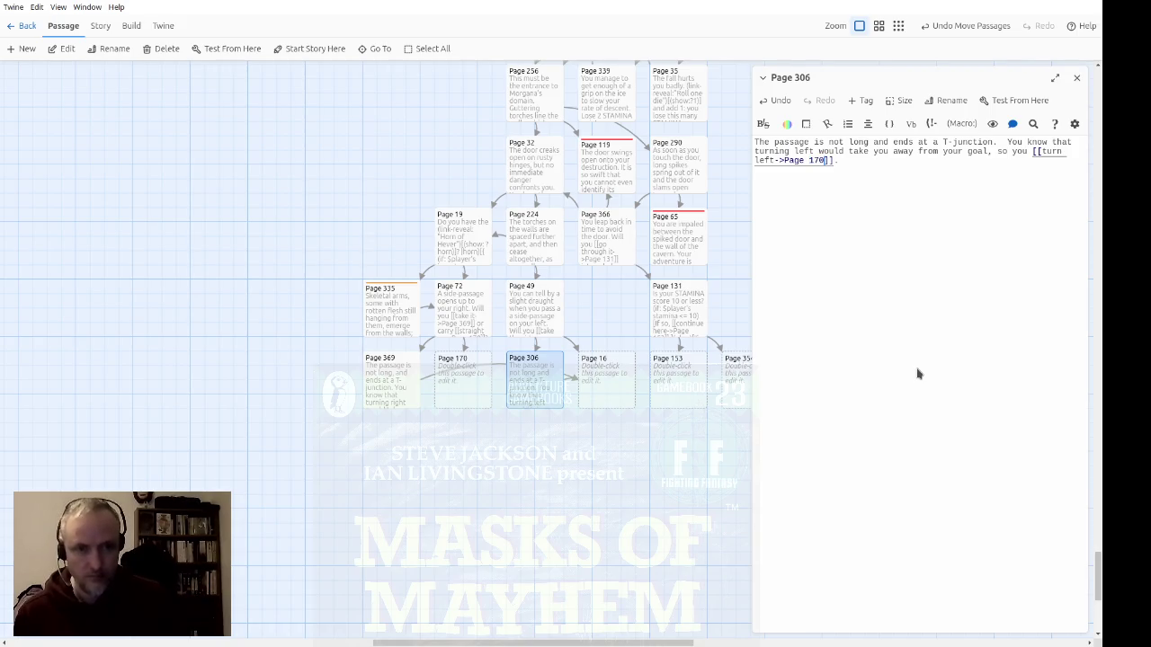
{"action": "key", "text": "BackSpace"}
{"action": "key", "text": "BackSpace"}
{"action": "key", "text": "BackSpace"}
{"action": "type", "text": "right"}
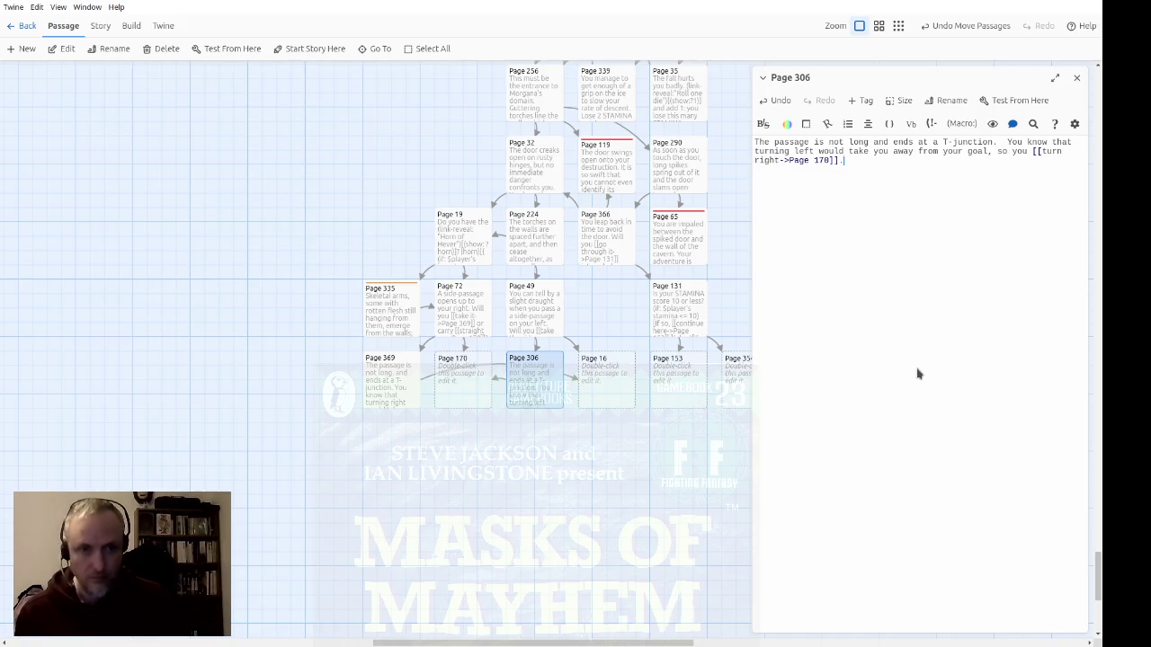
{"action": "left_click", "coordinate": [1079, 80]}
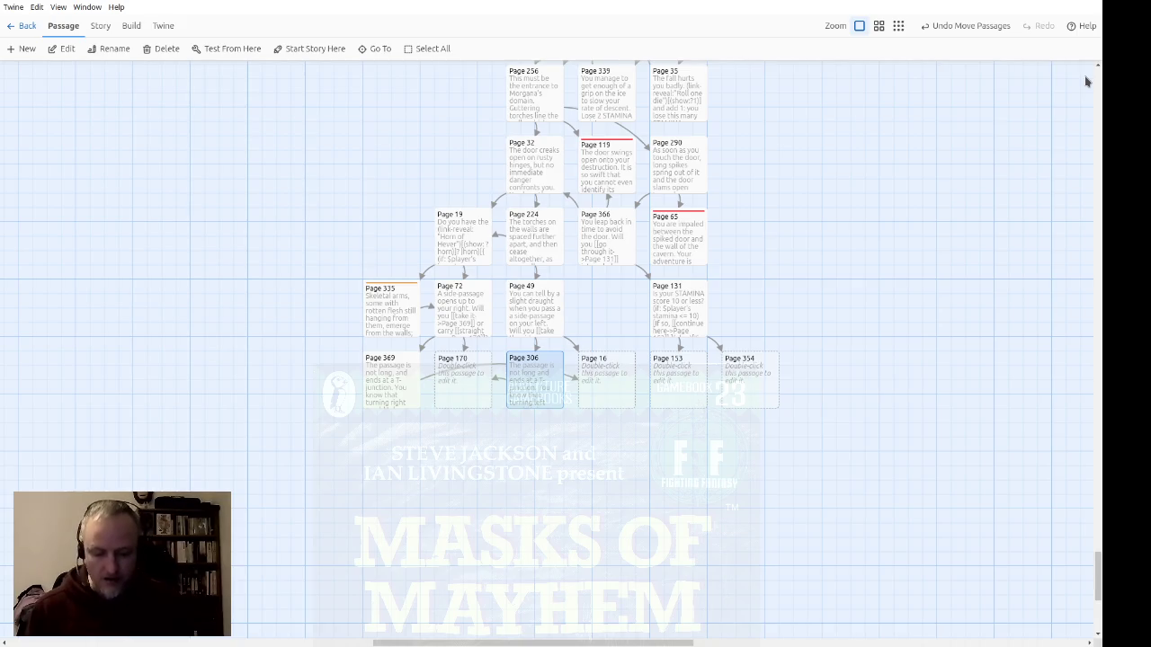
{"action": "double_click", "coordinate": [468, 388]}
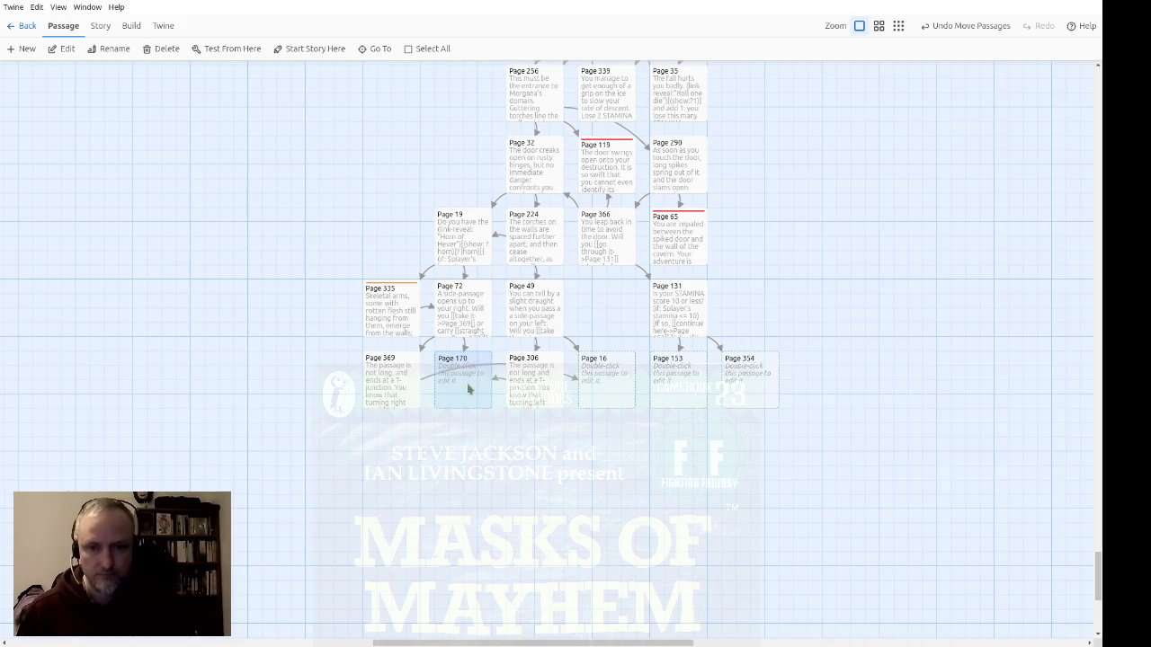
Step: Tag Page 170 with the existing death tag
{"action": "left_click", "coordinate": [861, 101]}
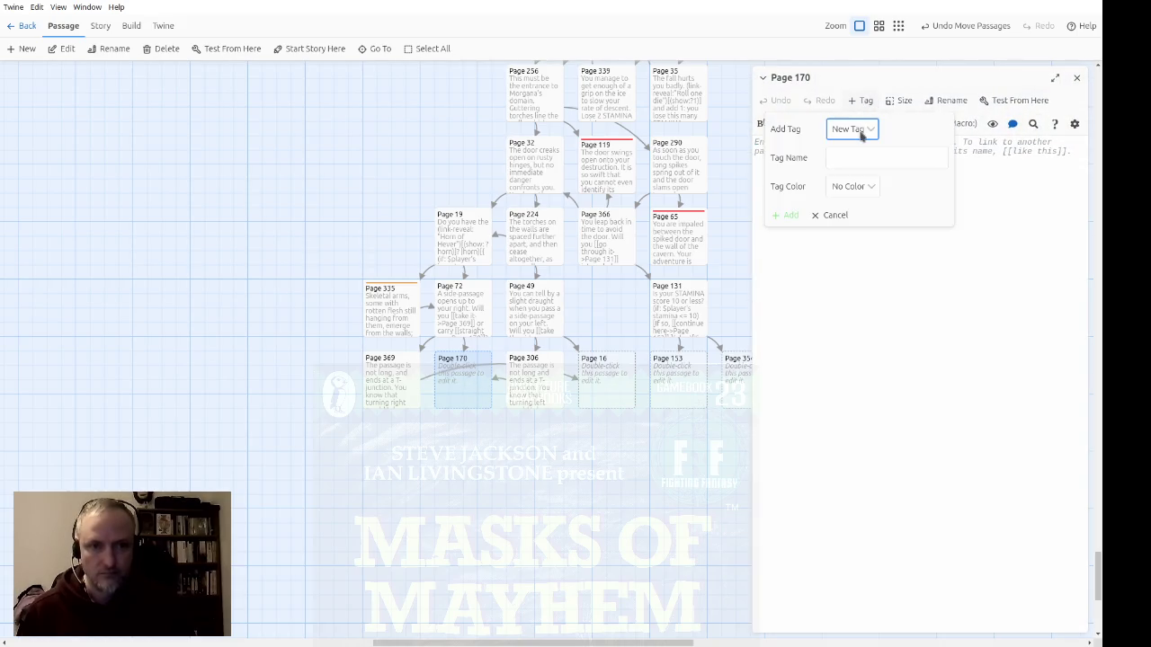
{"action": "left_click", "coordinate": [859, 168]}
{"action": "left_click", "coordinate": [776, 159]}
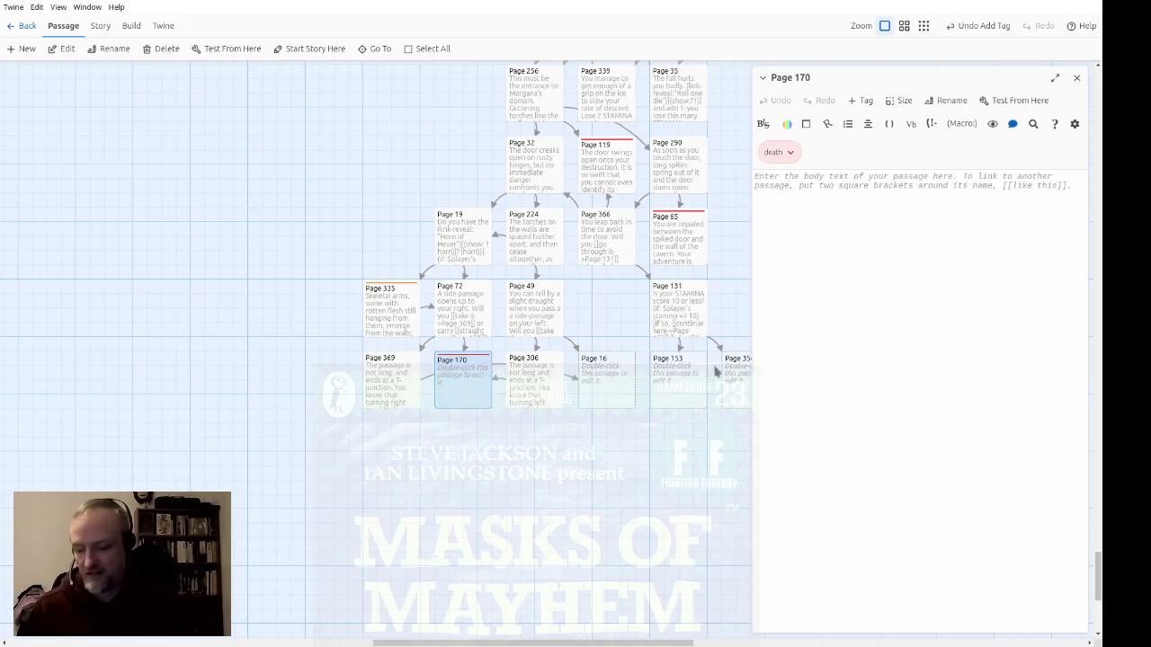
Step: Write Page 170's death text: Morgana's defences, iron grilles, seven serpents, ending 'Your adventure is over.'
{"action": "type", "text": "You have face"}
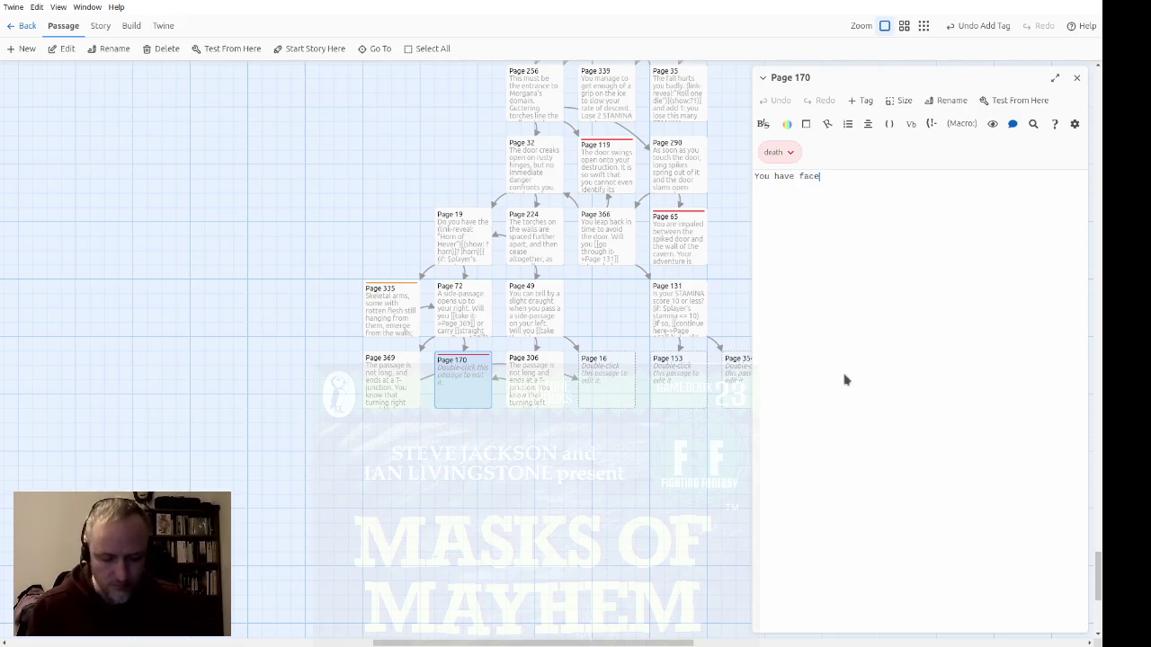
{"action": "type", "text": "d death in many "}
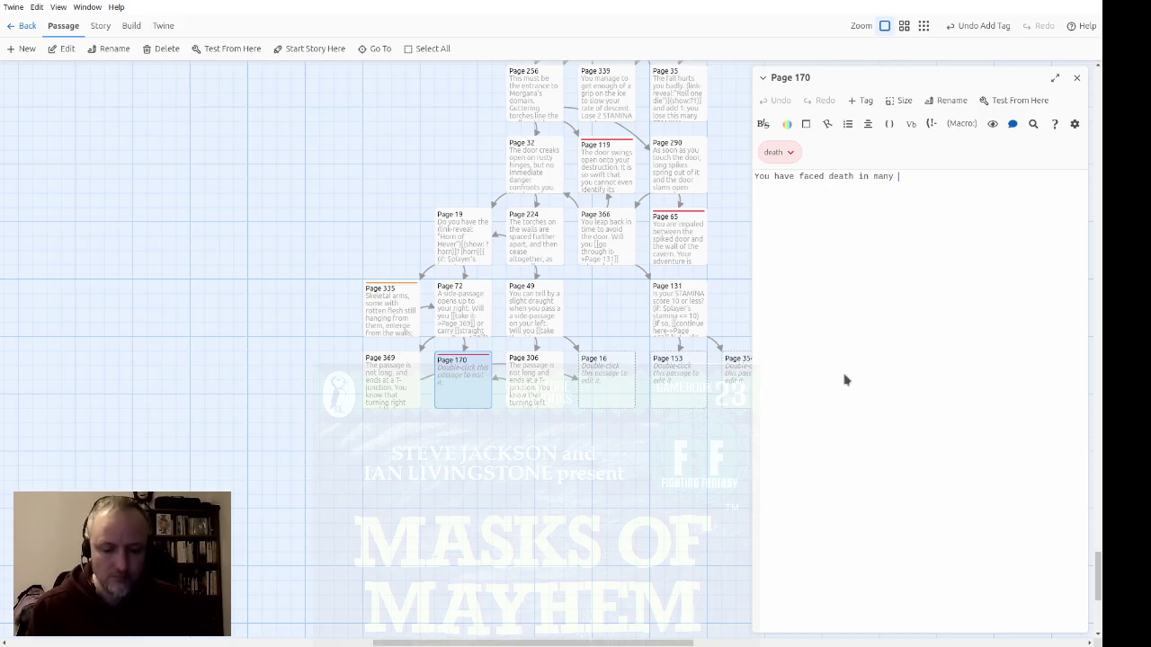
{"action": "type", "text": "forms you "}
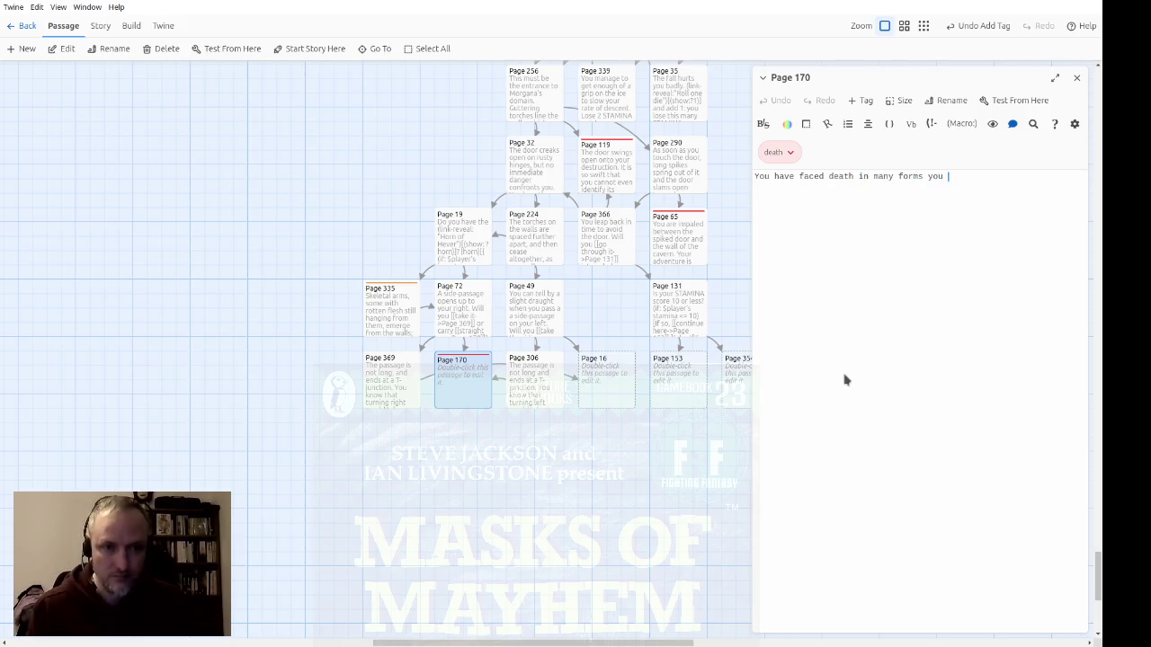
{"action": "key", "text": "BackSpace"}
{"action": "key", "text": "BackSpace"}
{"action": "key", "text": "BackSpace"}
{"action": "key", "text": "BackSpace"}
{"action": "type", "text": "to get th"}
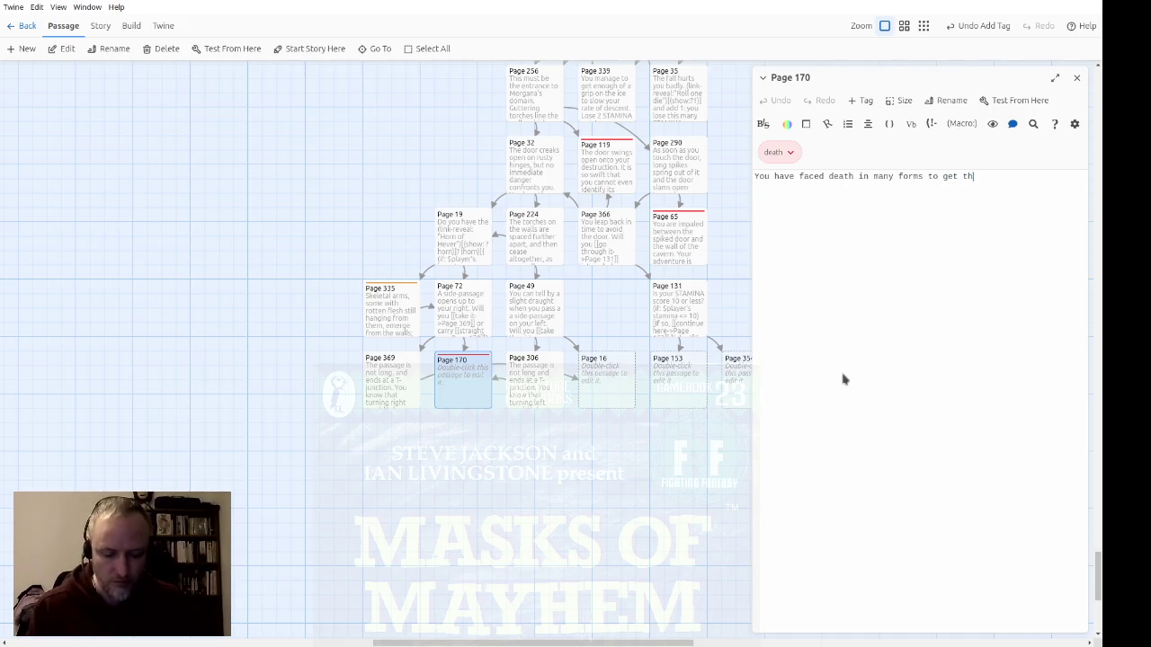
{"action": "type", "text": "is far, but M"}
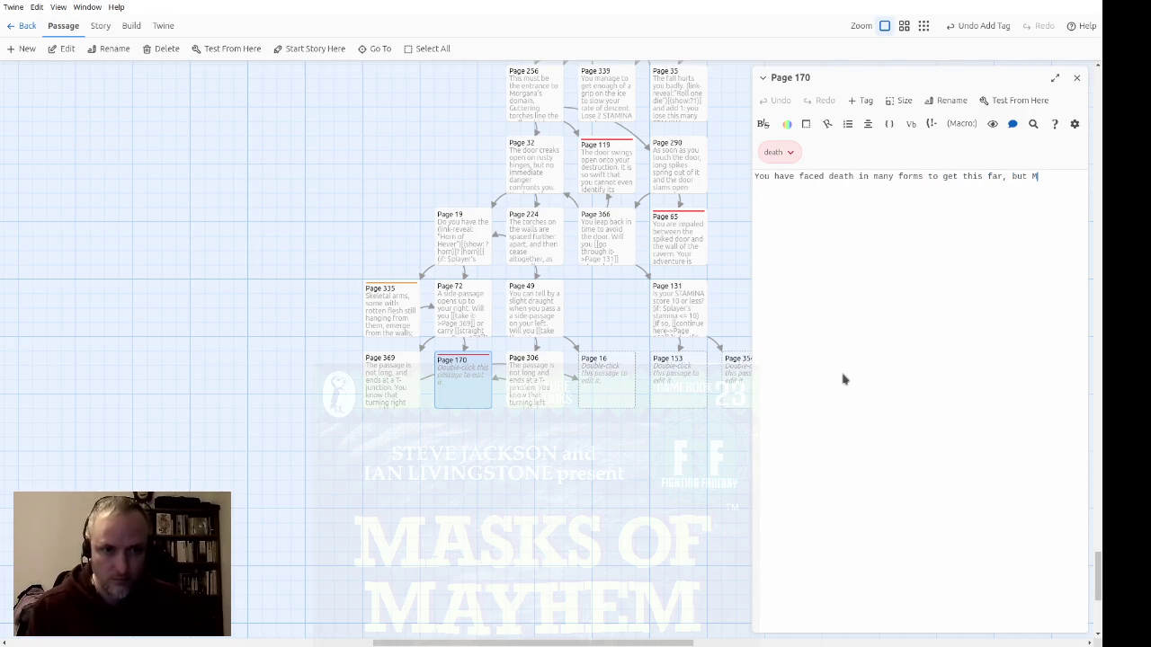
{"action": "type", "text": "organa's dfefenced"}
{"action": "key", "text": "BackSpace"}
{"action": "key", "text": "BackSpace"}
{"action": "key", "text": "BackSpace"}
{"action": "type", "text": "efences "}
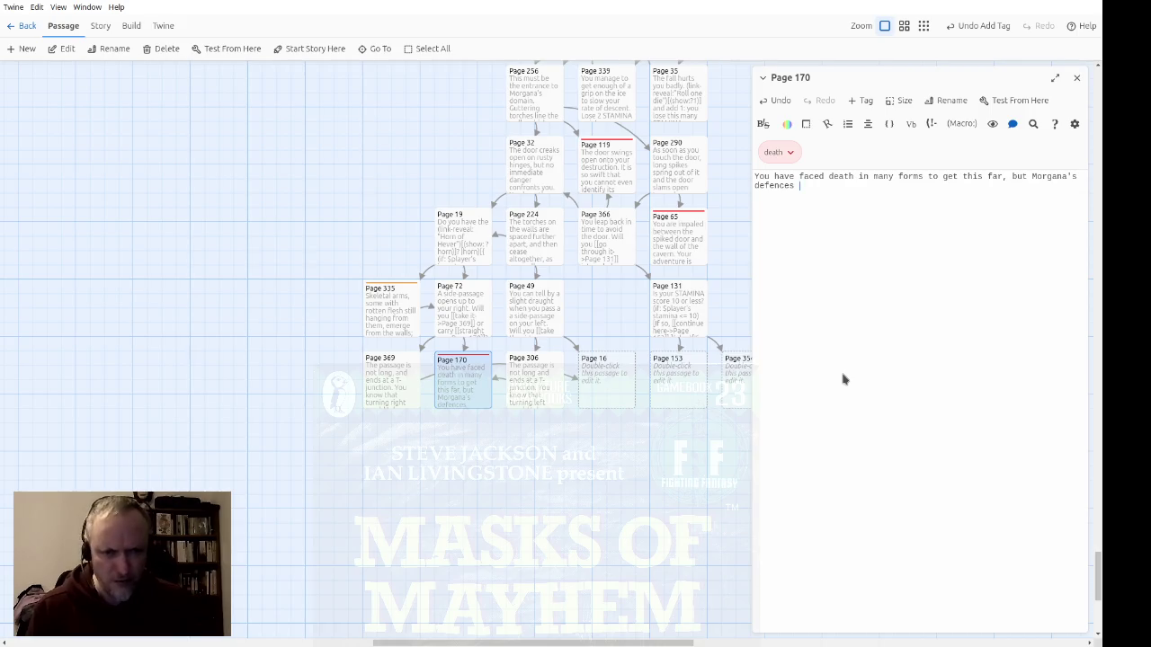
{"action": "type", "text": "are a "}
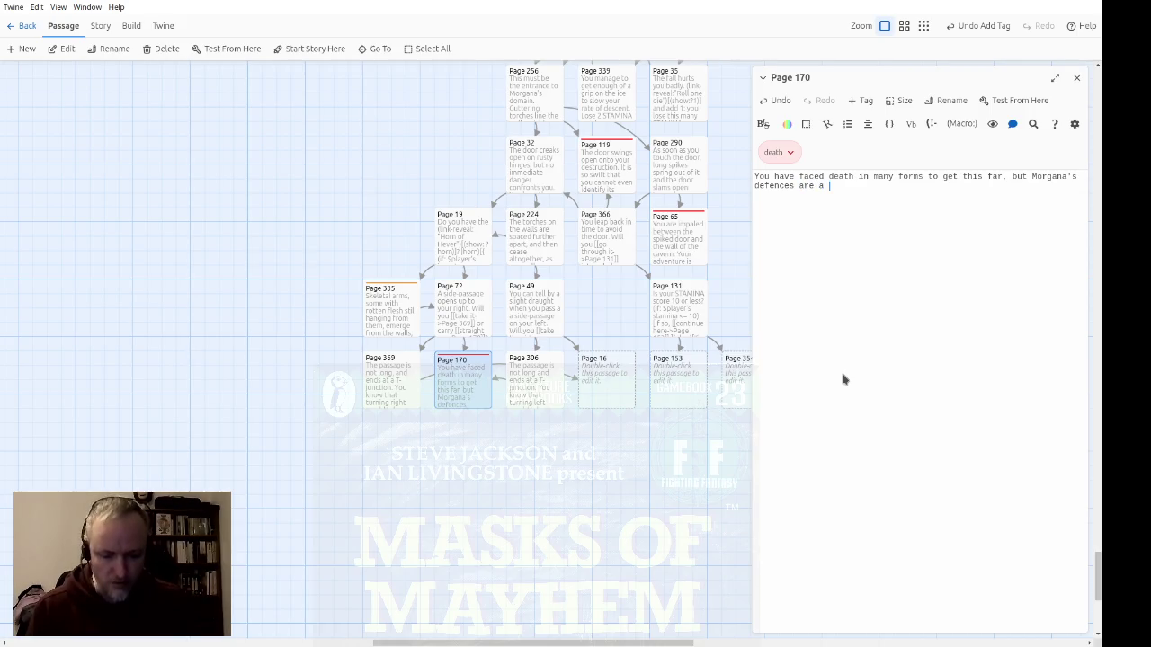
{"action": "type", "text": "cut above the rest."}
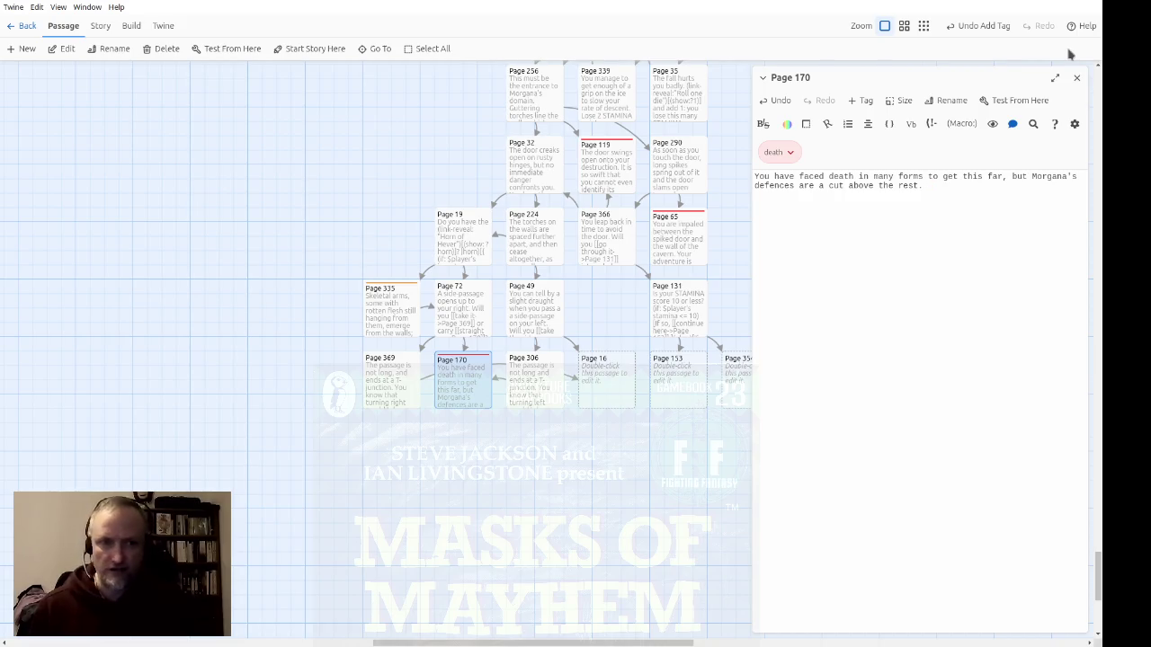
{"action": "type", "text": "  Iron gril"}
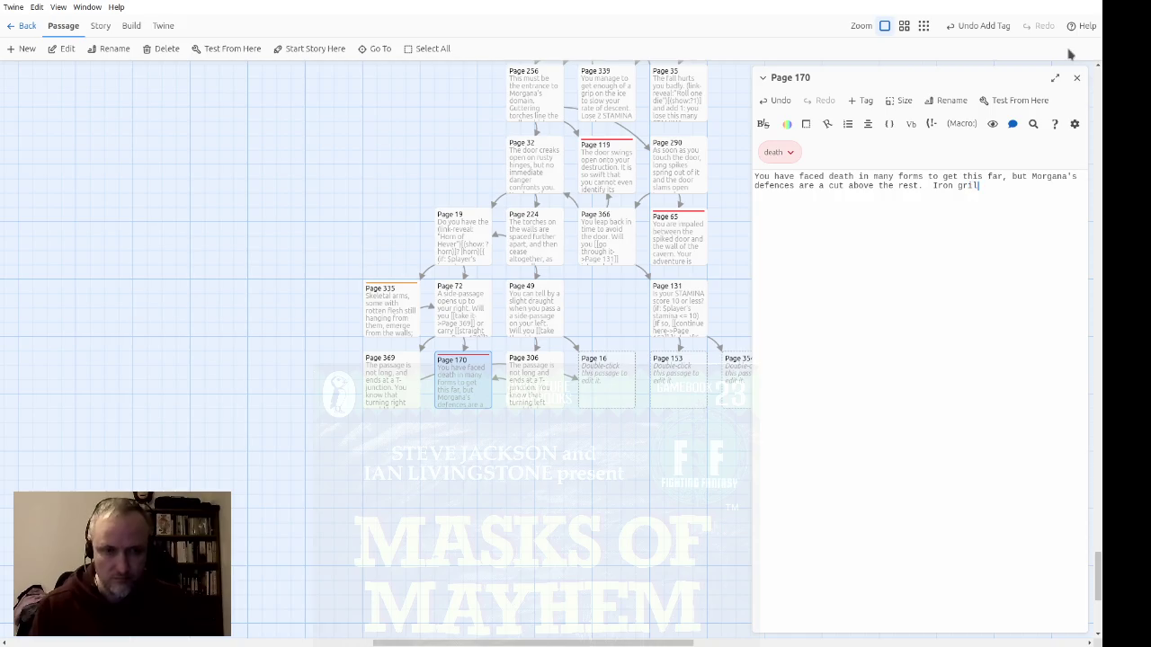
{"action": "type", "text": "les slam down"}
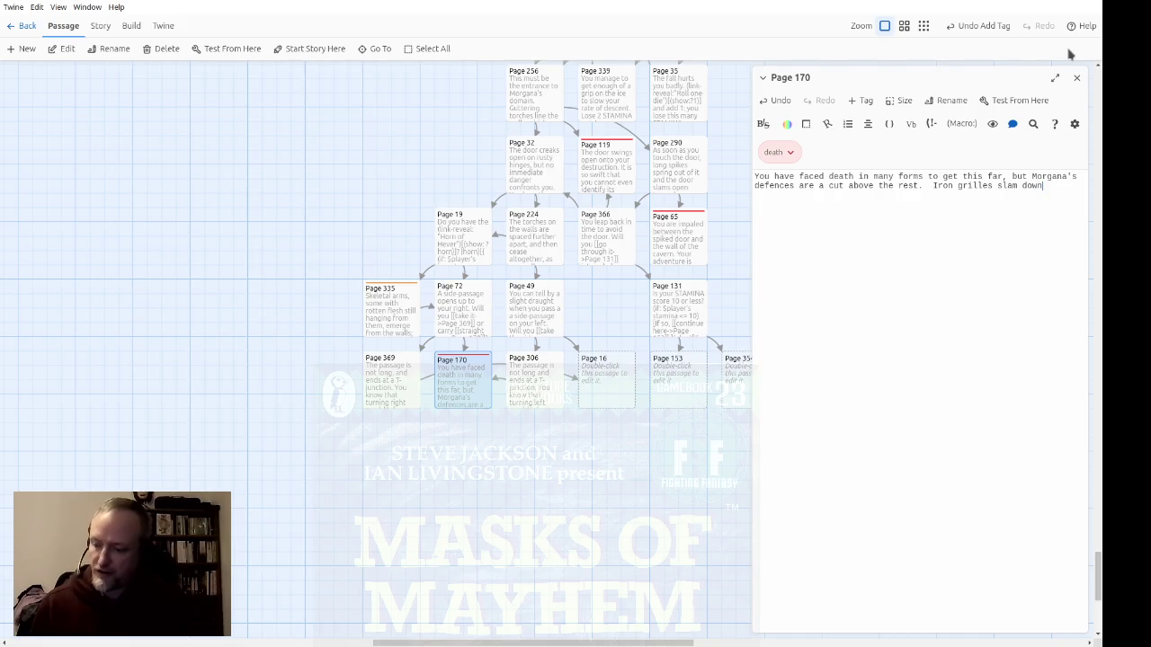
{"action": "type", "text": "in front of and behind you."}
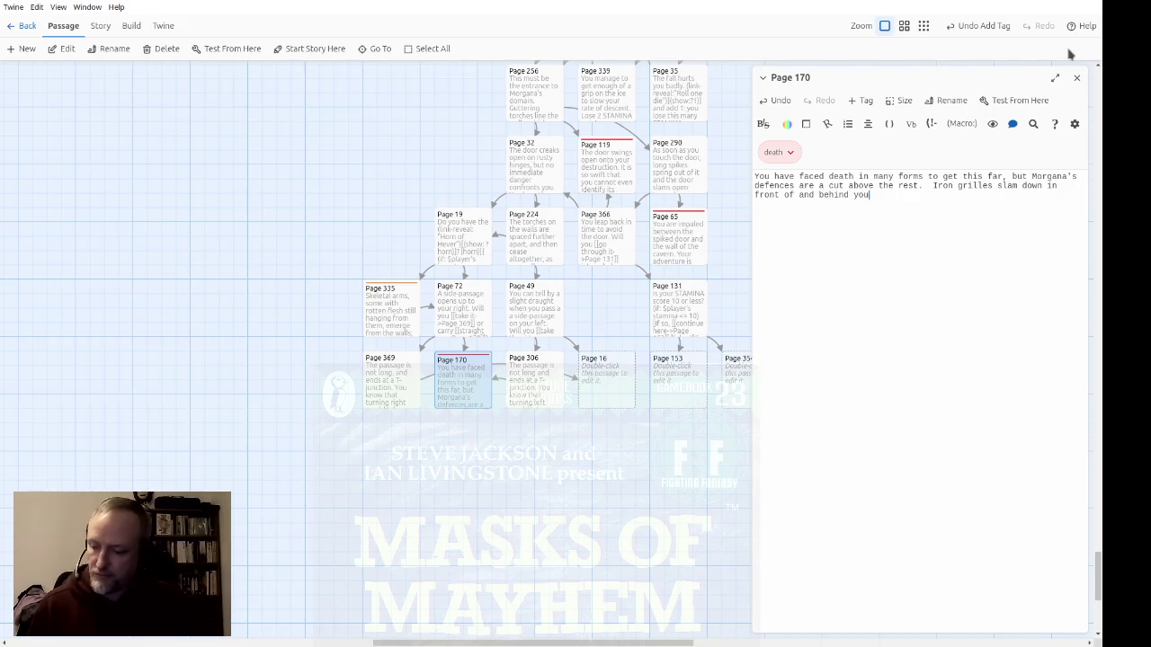
{"action": "type", "text": ", a"}
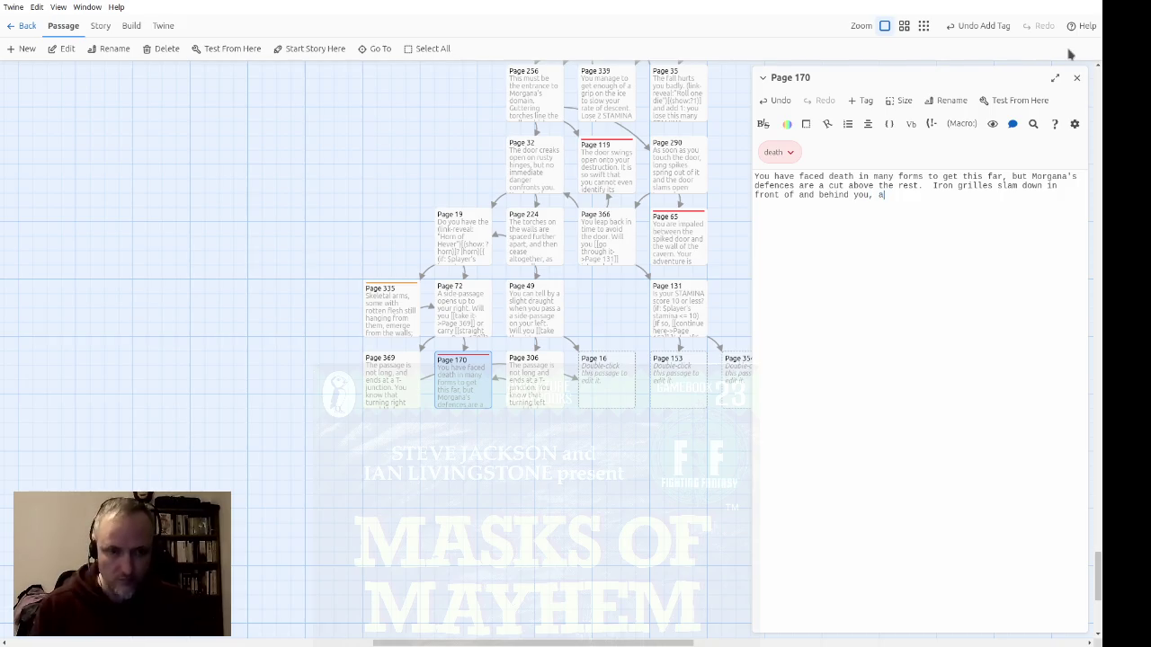
{"action": "type", "text": "nd seven dea"}
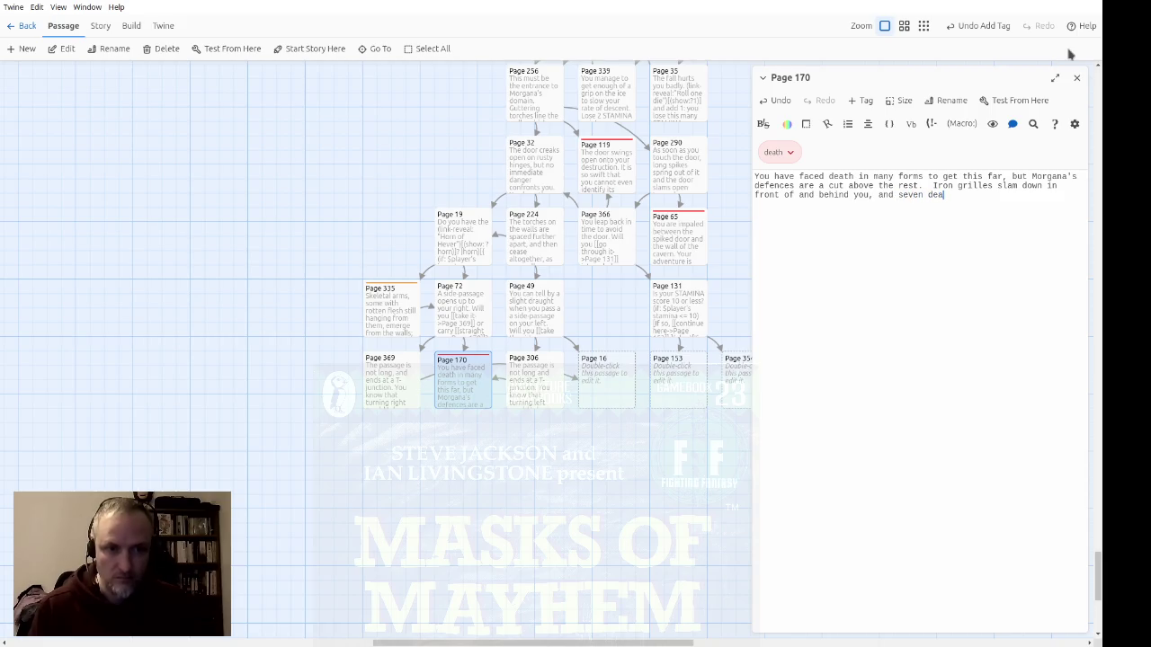
{"action": "type", "text": "dly serpents "}
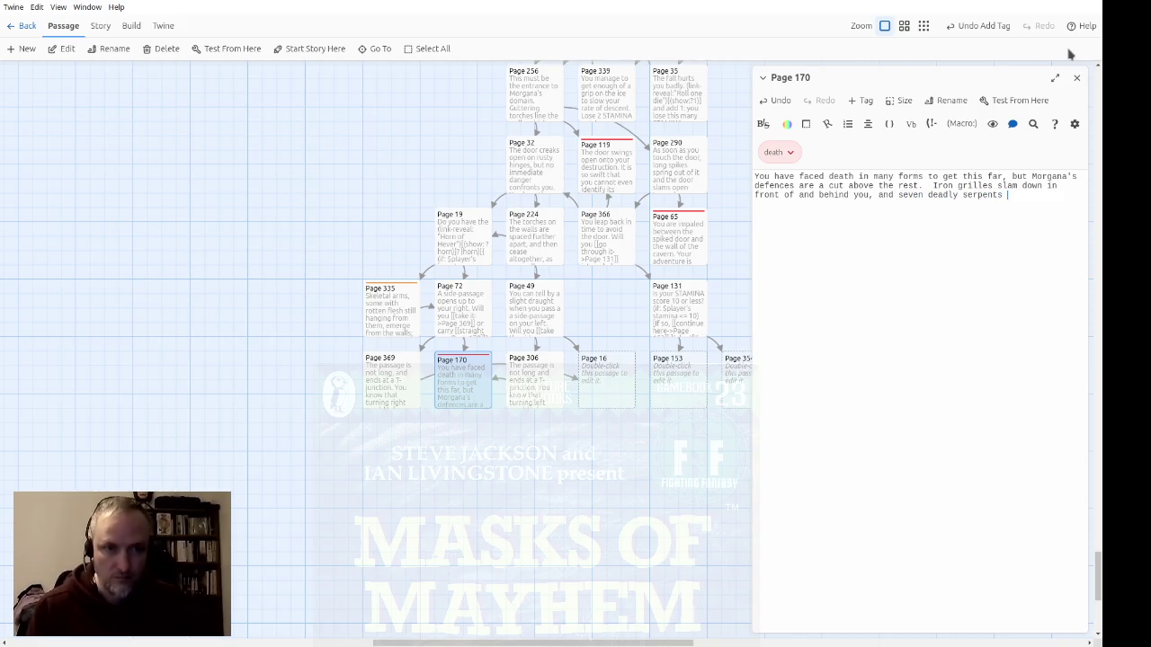
{"action": "type", "text": "slither out "}
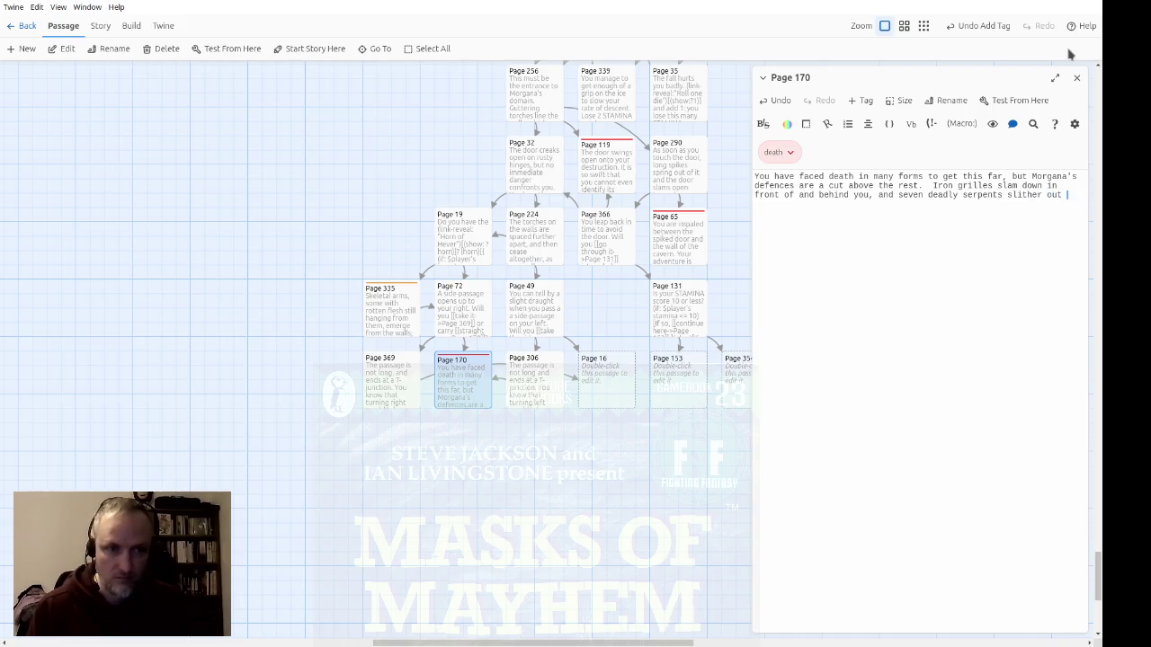
{"action": "type", "text": "of cracks i"}
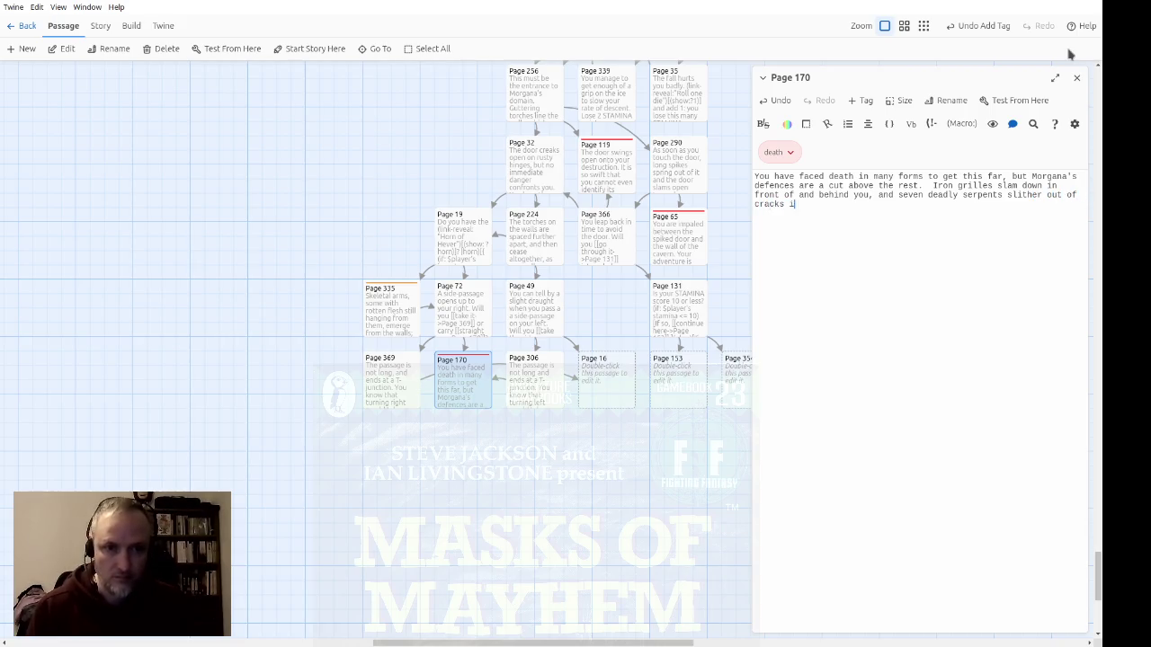
{"action": "type", "text": "n the walls.  Your adventure is overt"}
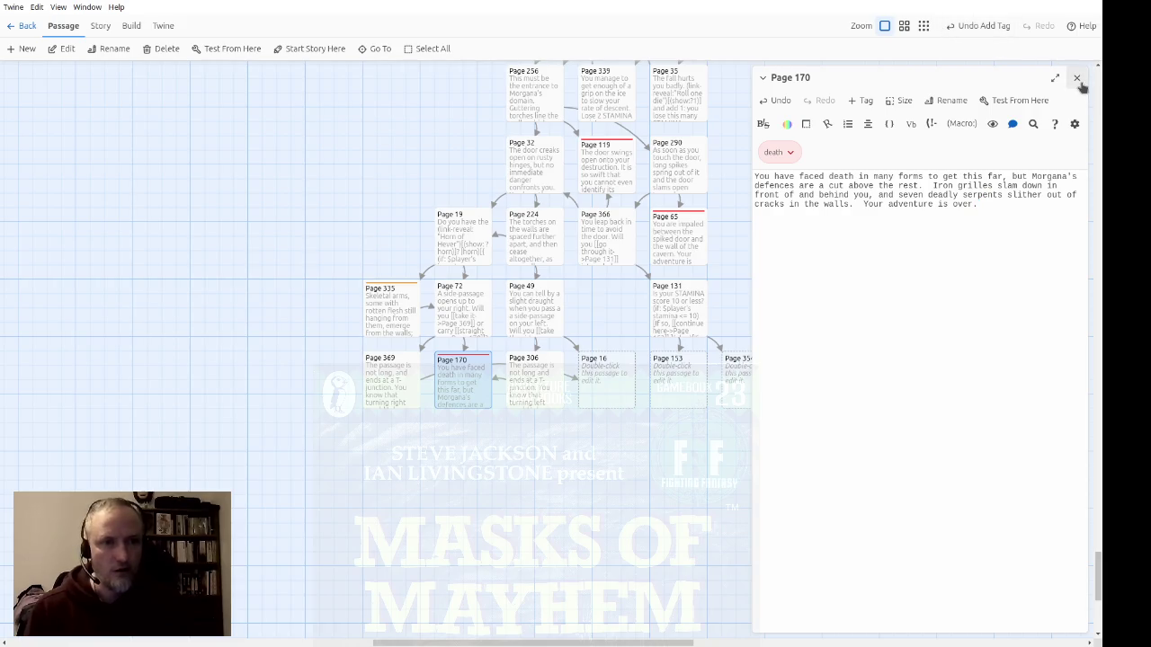
{"action": "left_click", "coordinate": [1076, 79]}
{"action": "left_click", "coordinate": [610, 401]}
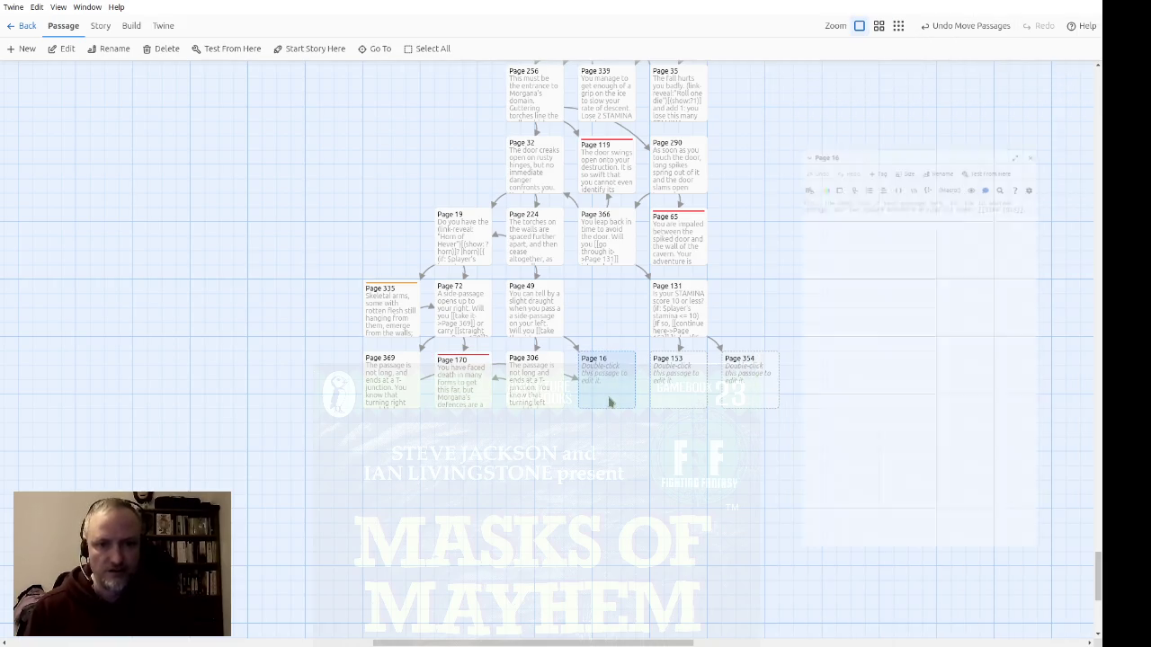
Step: Write Page 16's unlit-cavern text, asking whether to enter or turn back to Page 306
{"action": "double_click", "coordinate": [610, 401]}
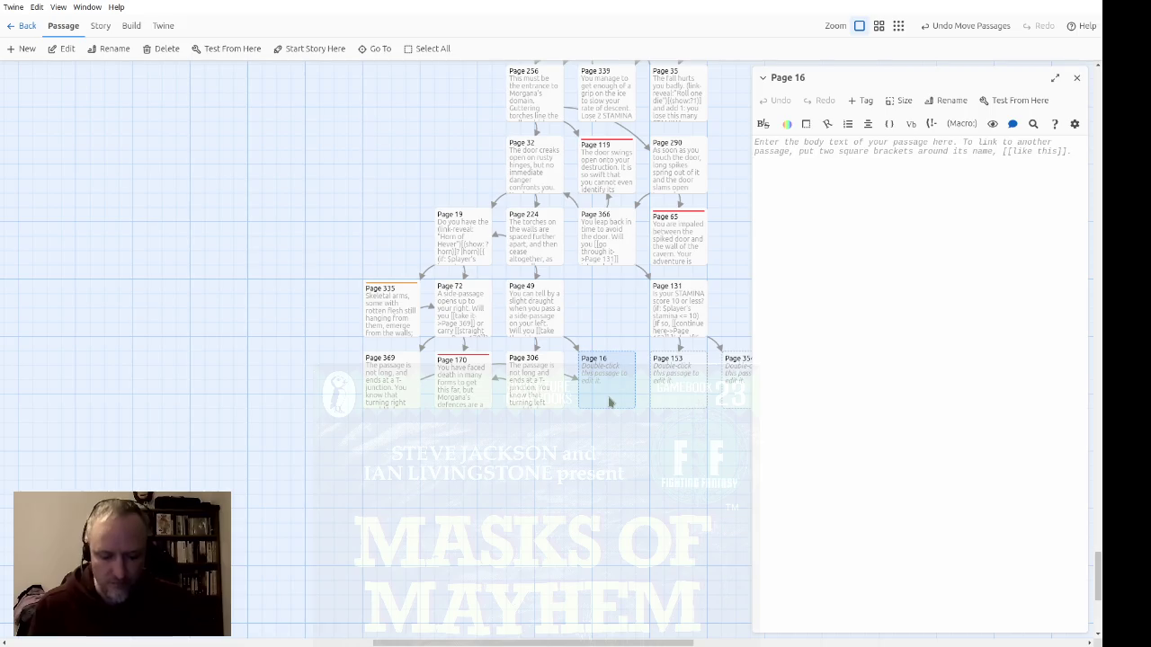
{"action": "type", "text": "You come to a large cavern"}
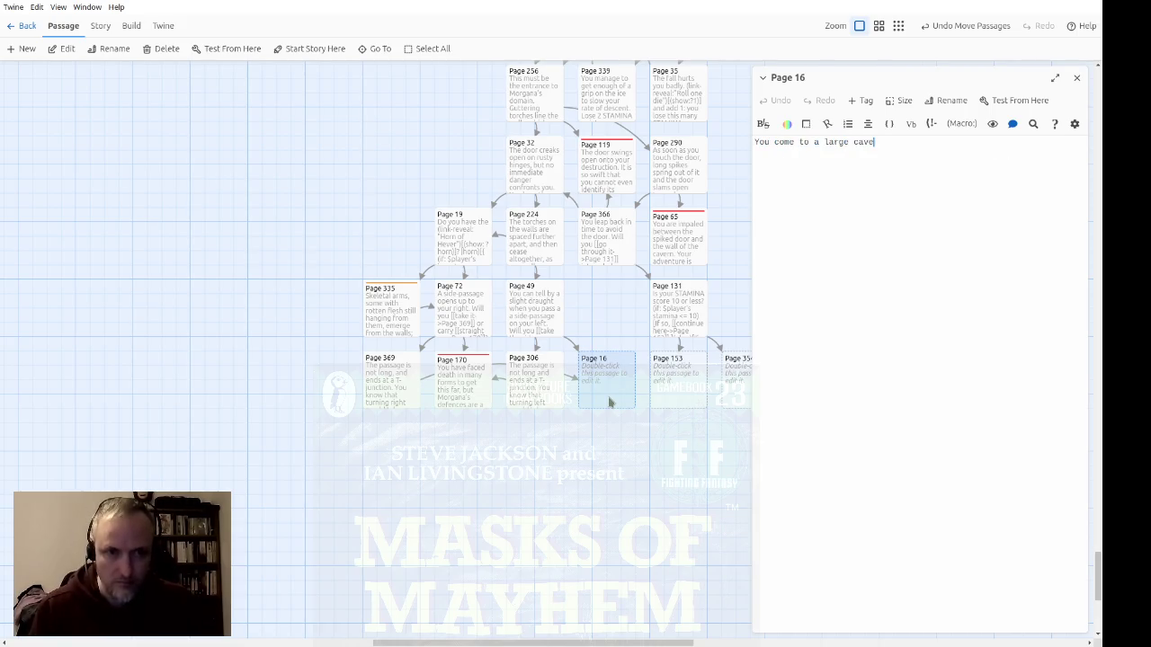
{"action": "type", "text": ", which is not lit "}
{"action": "type", "text": "by torches."}
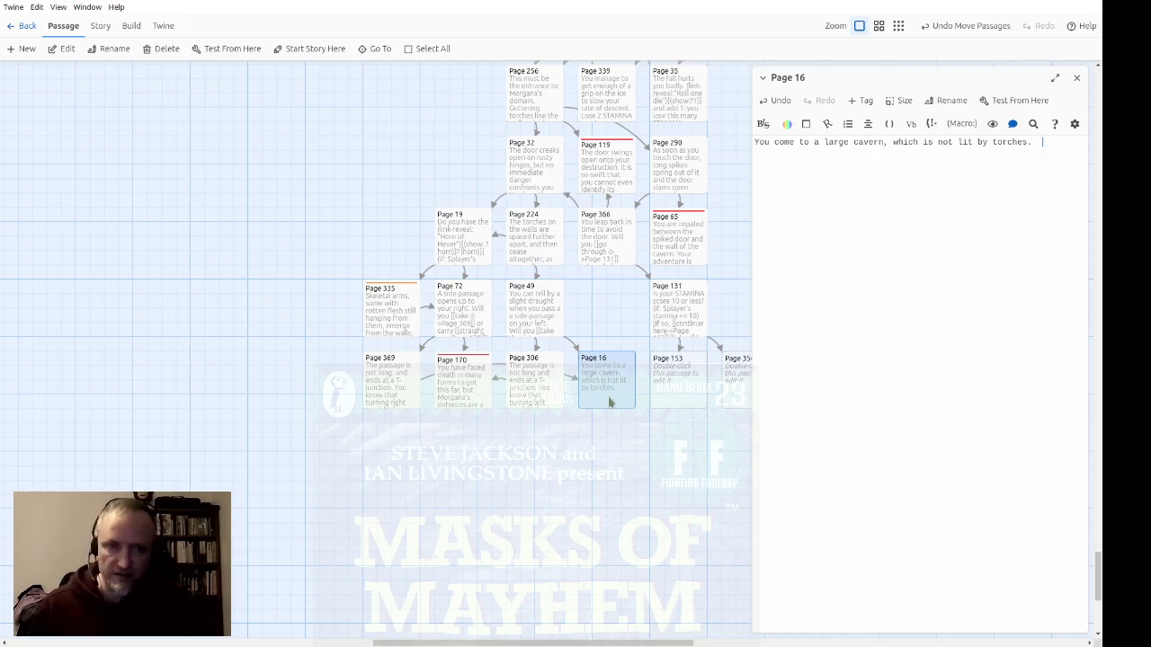
{"action": "type", "text": "Will "}
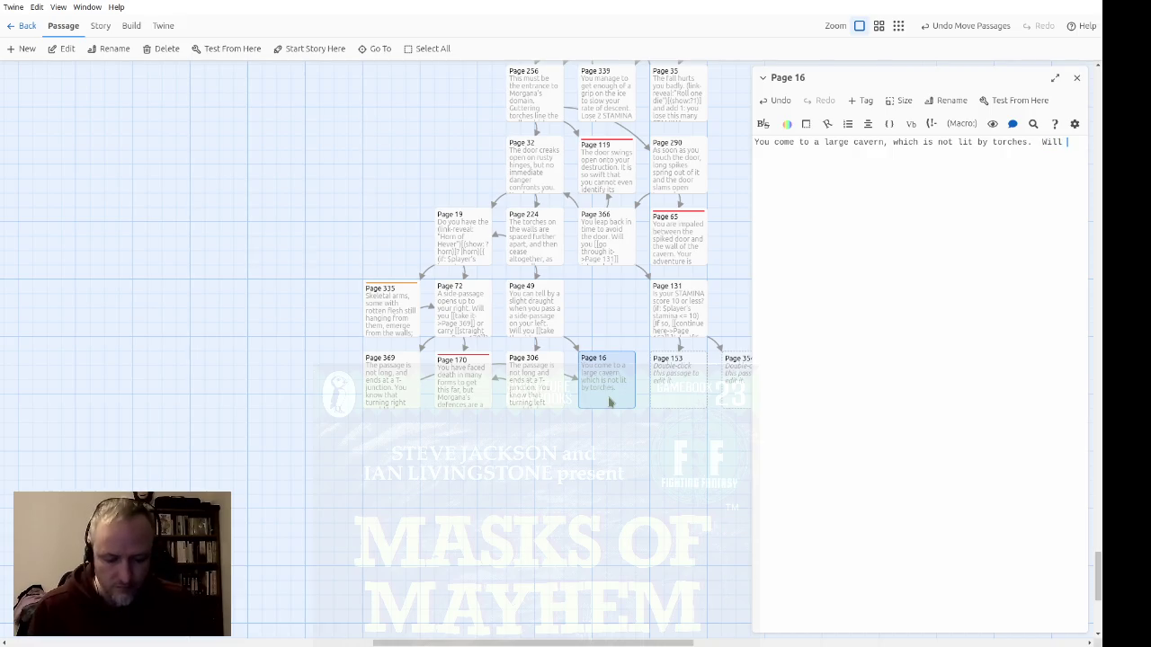
{"action": "type", "text": "you enter the cav"}
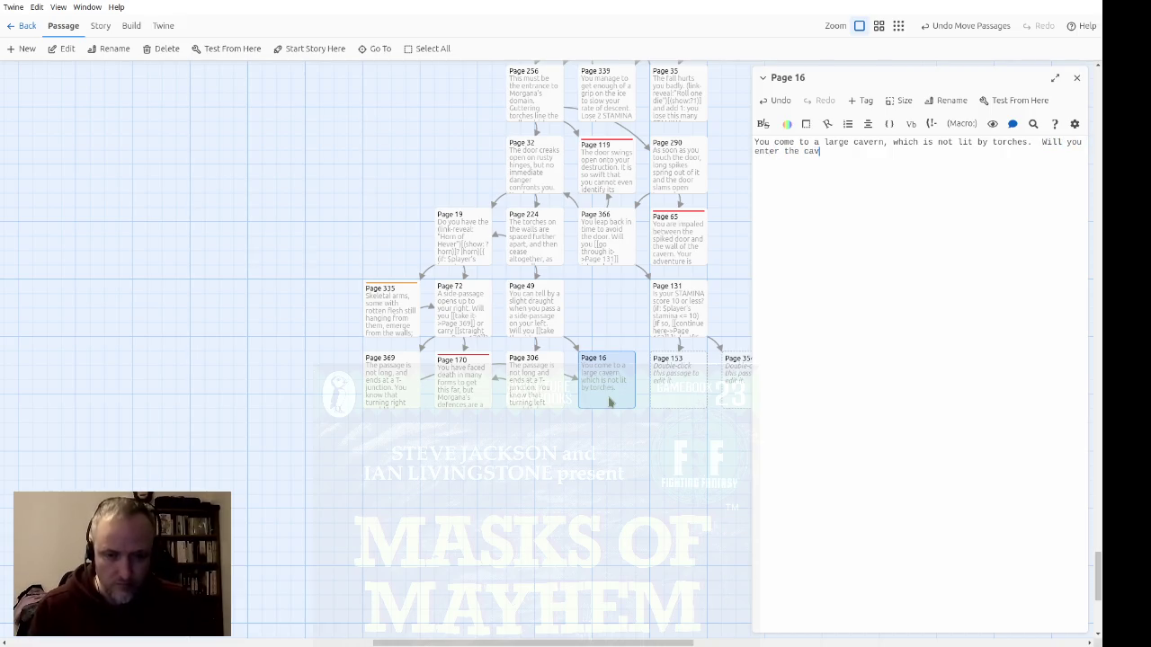
{"action": "type", "text": "ern, or turn "}
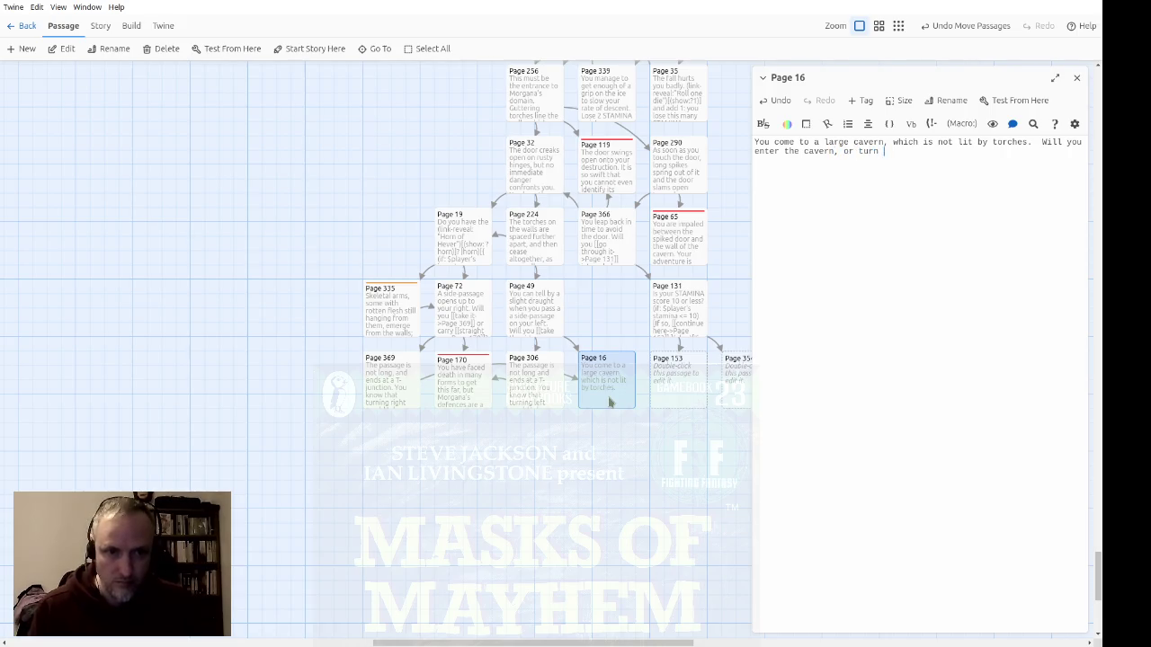
{"action": "type", "text": "back and and take the side pa"}
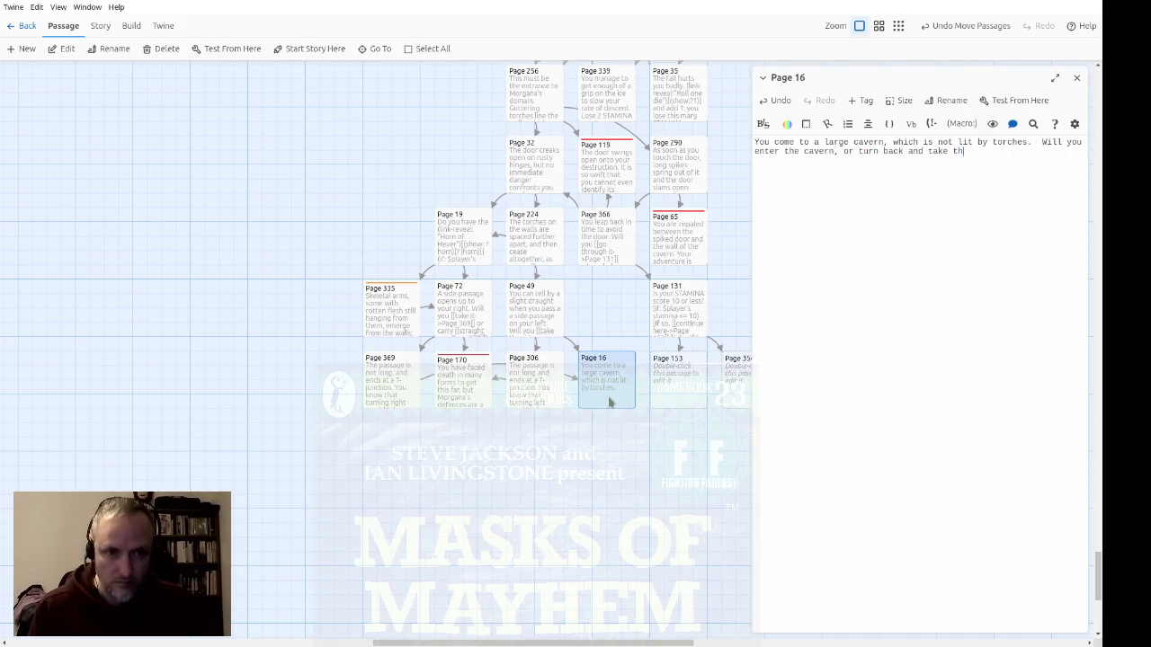
{"action": "type", "text": "ssage?"}
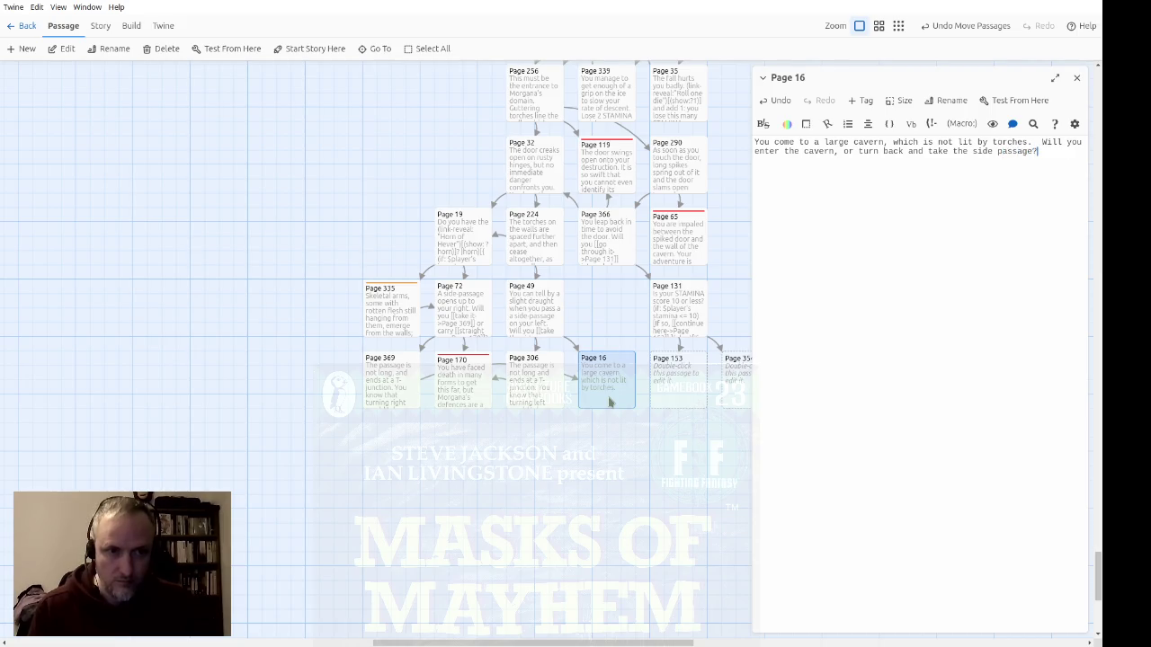
{"action": "type", "text": "[["}
{"action": "type", "text": "->Page "}
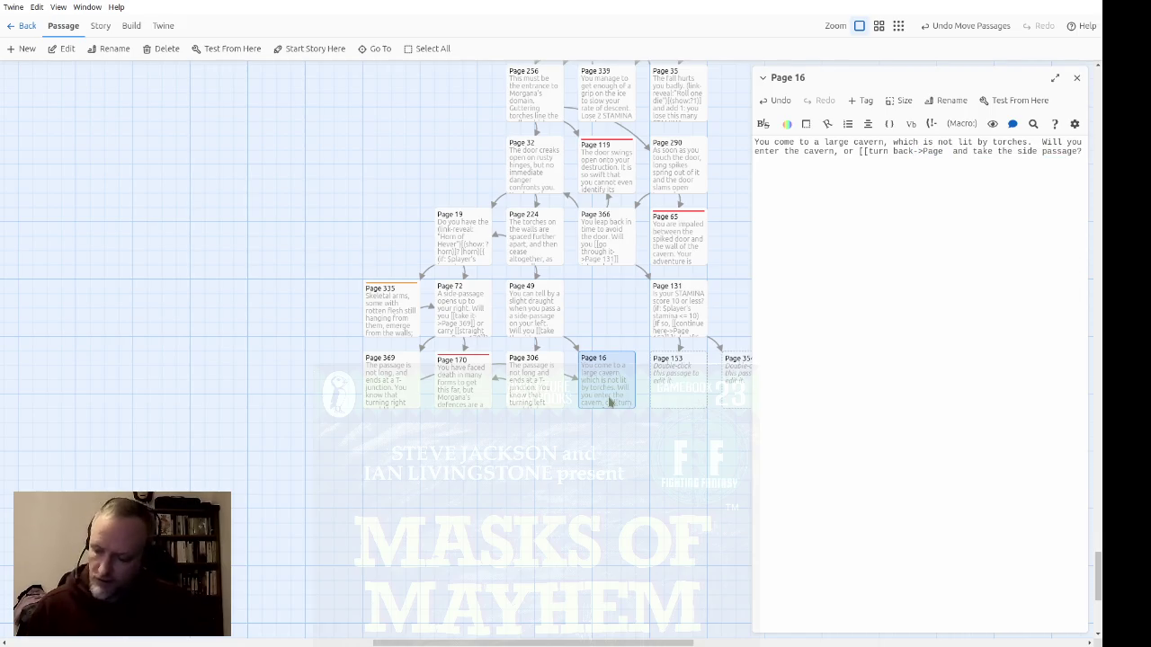
{"action": "type", "text": "306]]"}
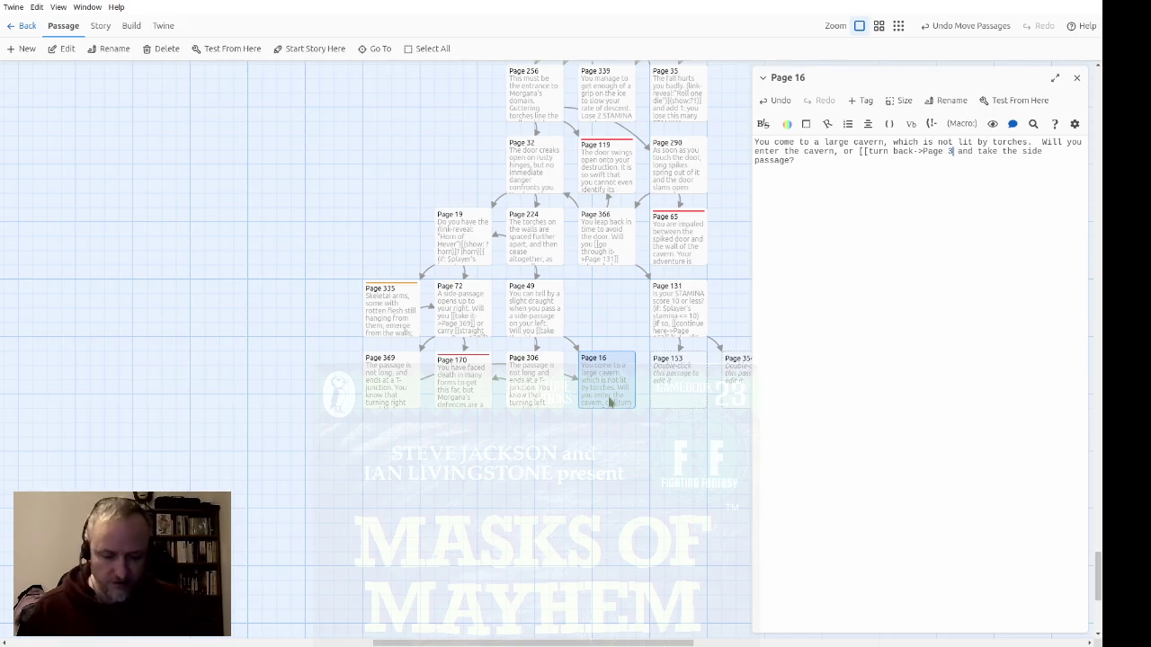
{"action": "type", "text": "]"}
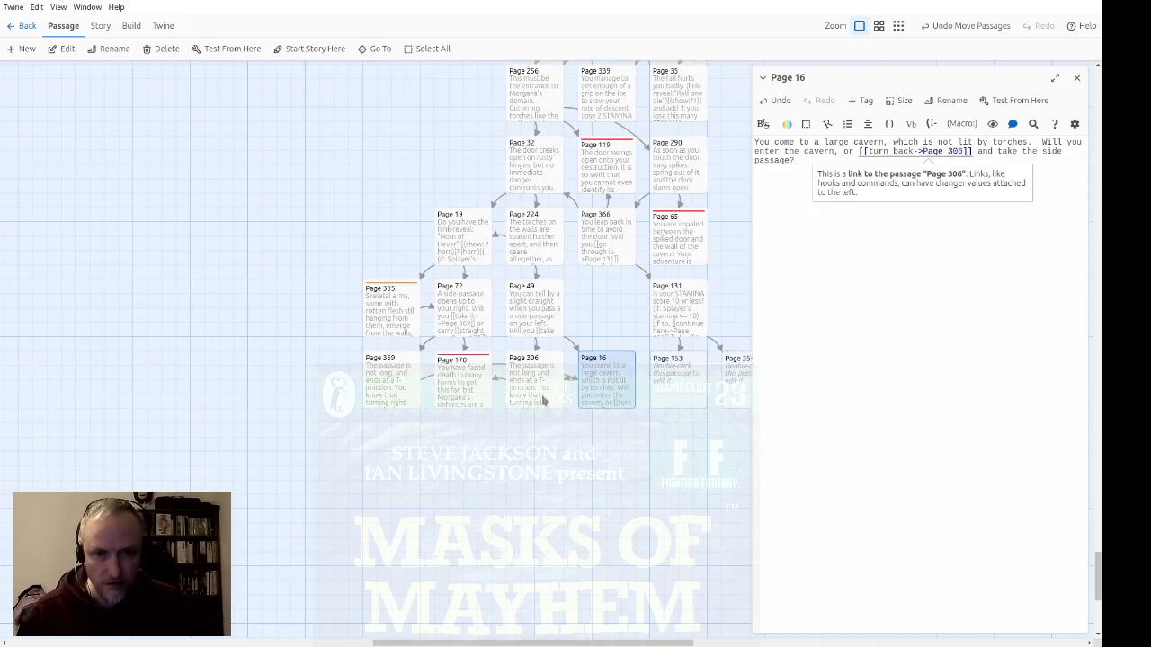
Step: Link Page 16's 'enter the cavern' choice to a new Page 59 passage and close the editor
{"action": "double_click", "coordinate": [544, 395]}
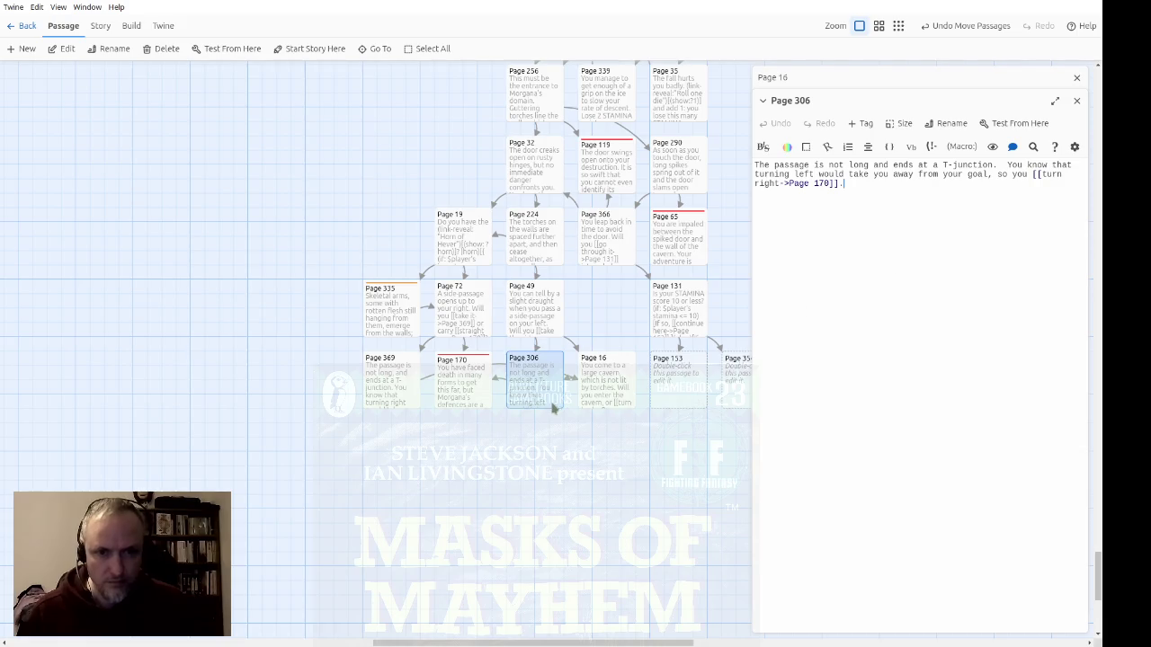
{"action": "left_click", "coordinate": [1076, 100]}
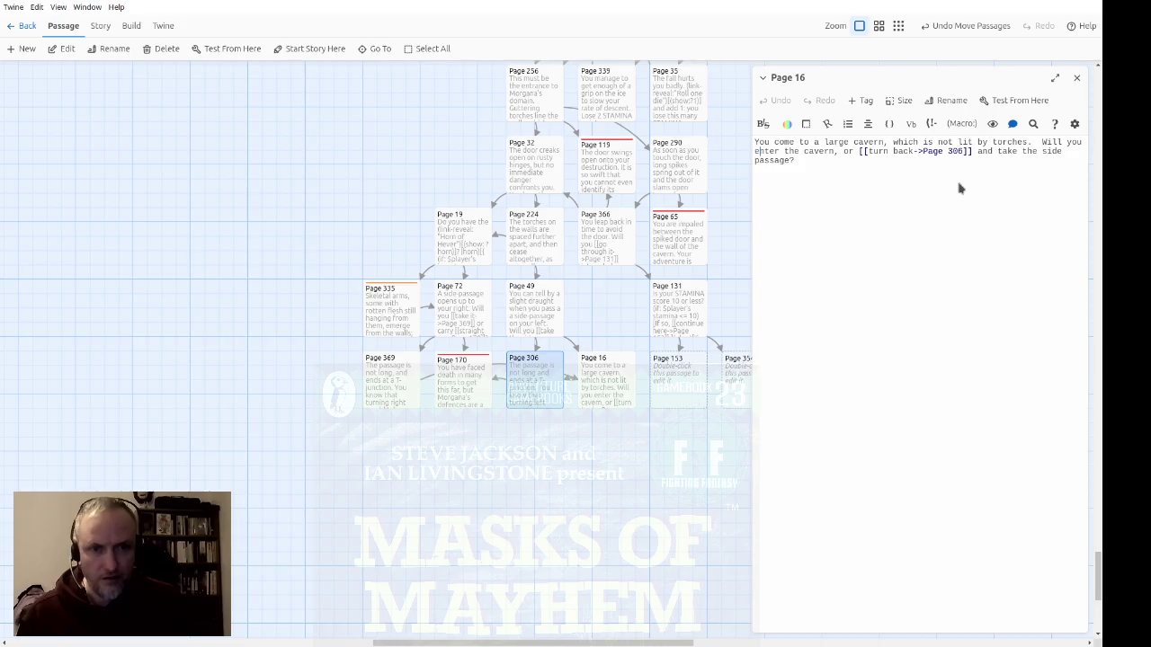
{"action": "type", "text": "[["}
{"action": "type", "text": "->Page"}
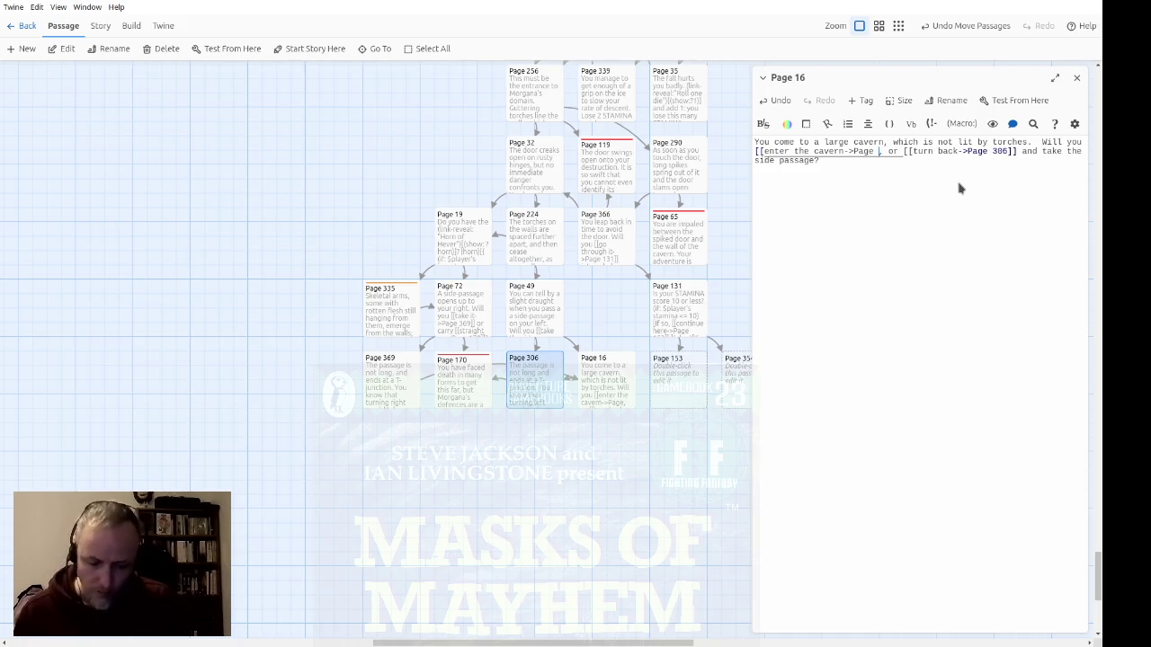
{"action": "type", "text": " 59]]"}
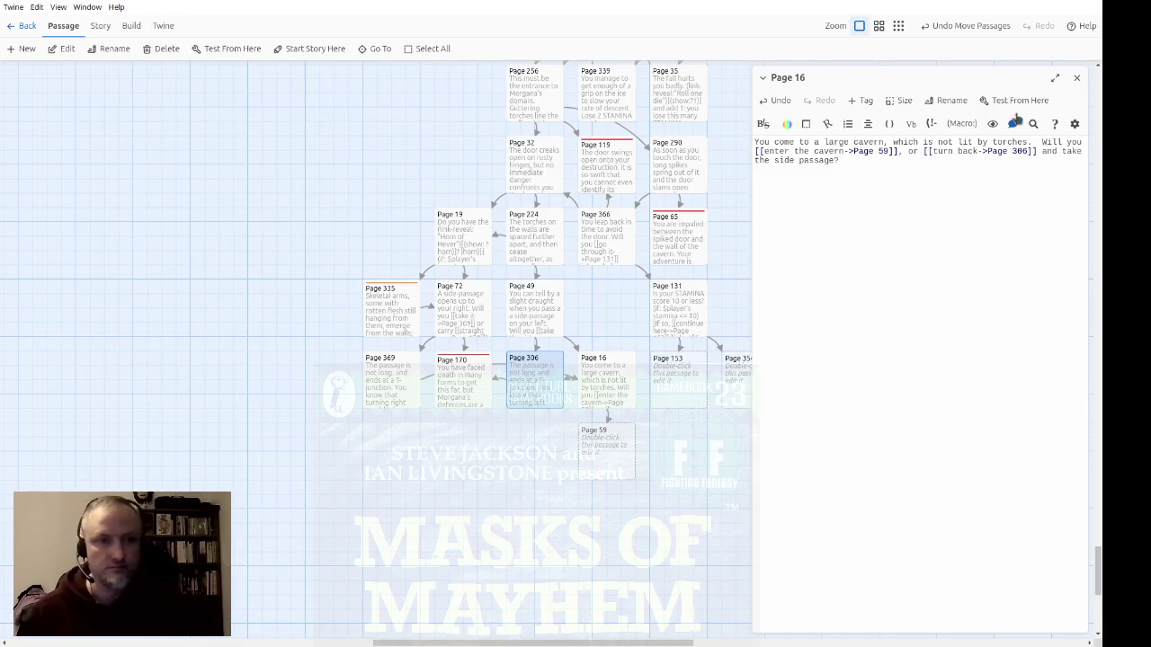
{"action": "left_click", "coordinate": [1076, 77]}
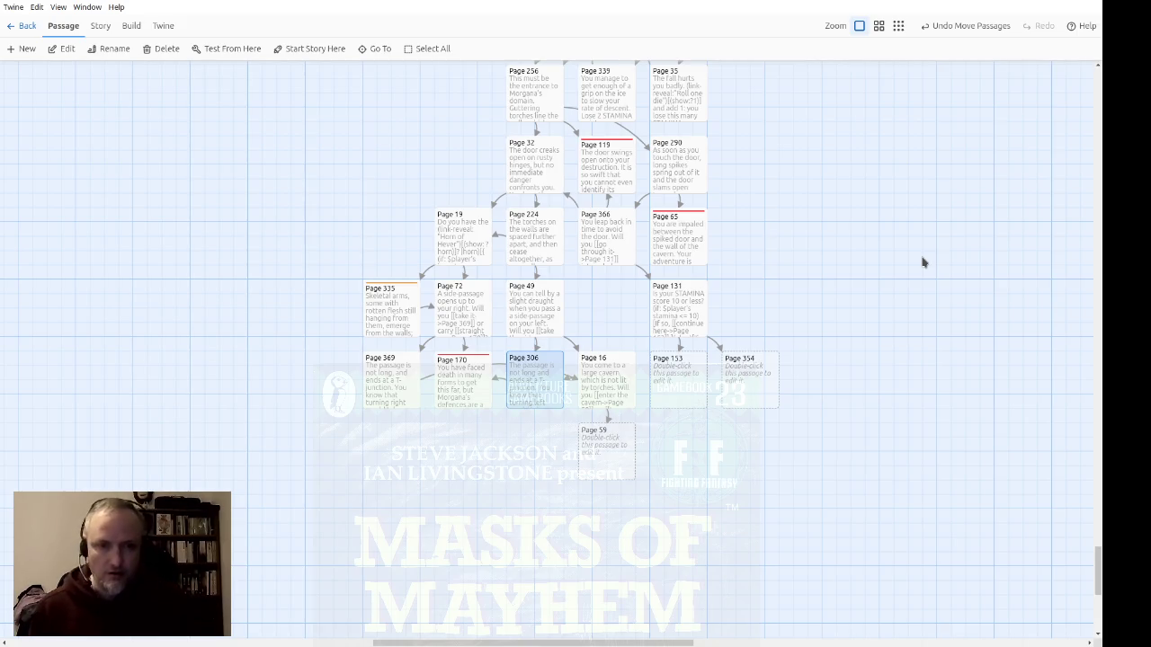
{"action": "left_click", "coordinate": [681, 382]}
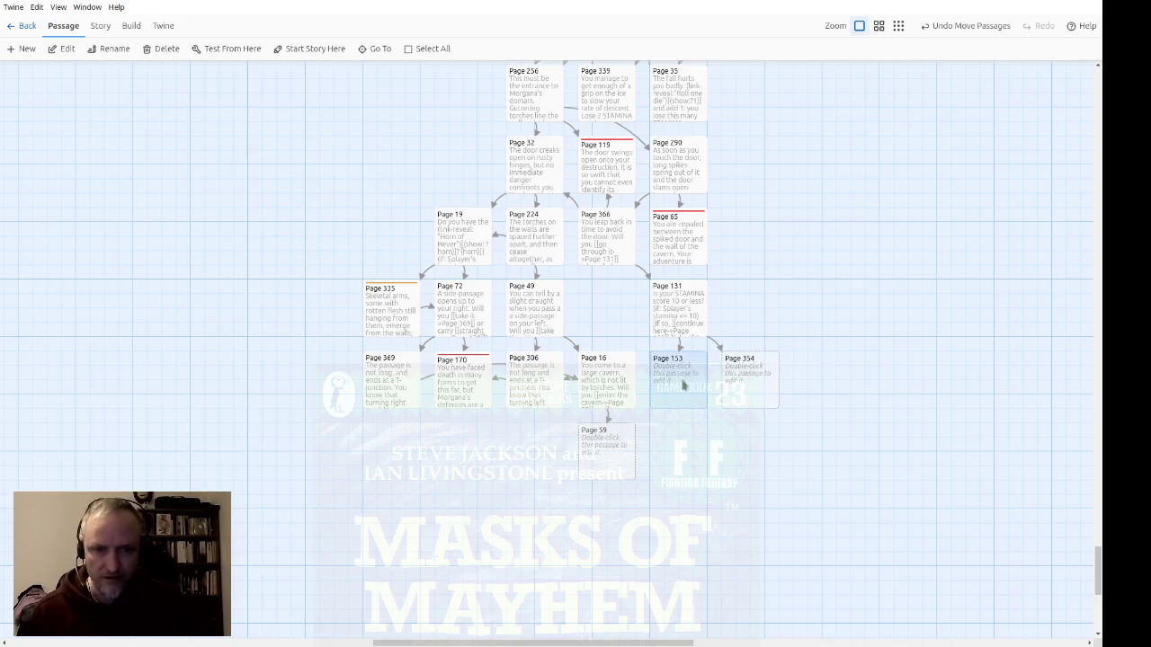
Step: Swap Pages 153 and 354 so Page 354 sits directly under Page 131
{"action": "double_click", "coordinate": [670, 326]}
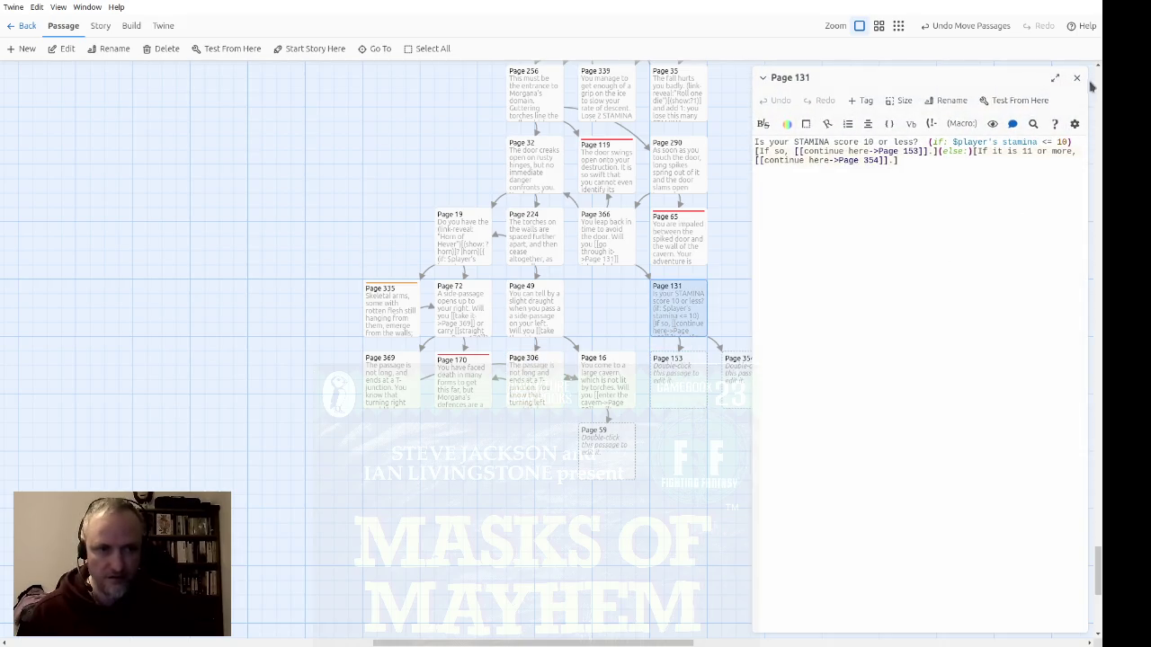
{"action": "left_click", "coordinate": [1077, 77]}
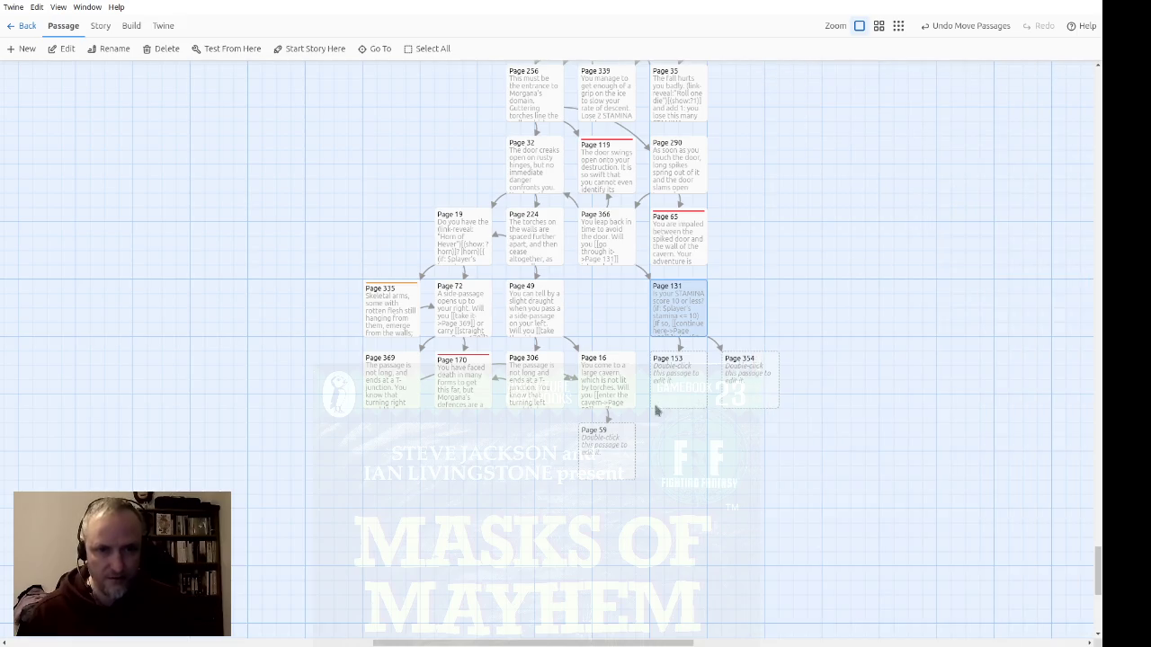
{"action": "left_click_drag", "start_coordinate": [683, 390], "coordinate": [828, 388]}
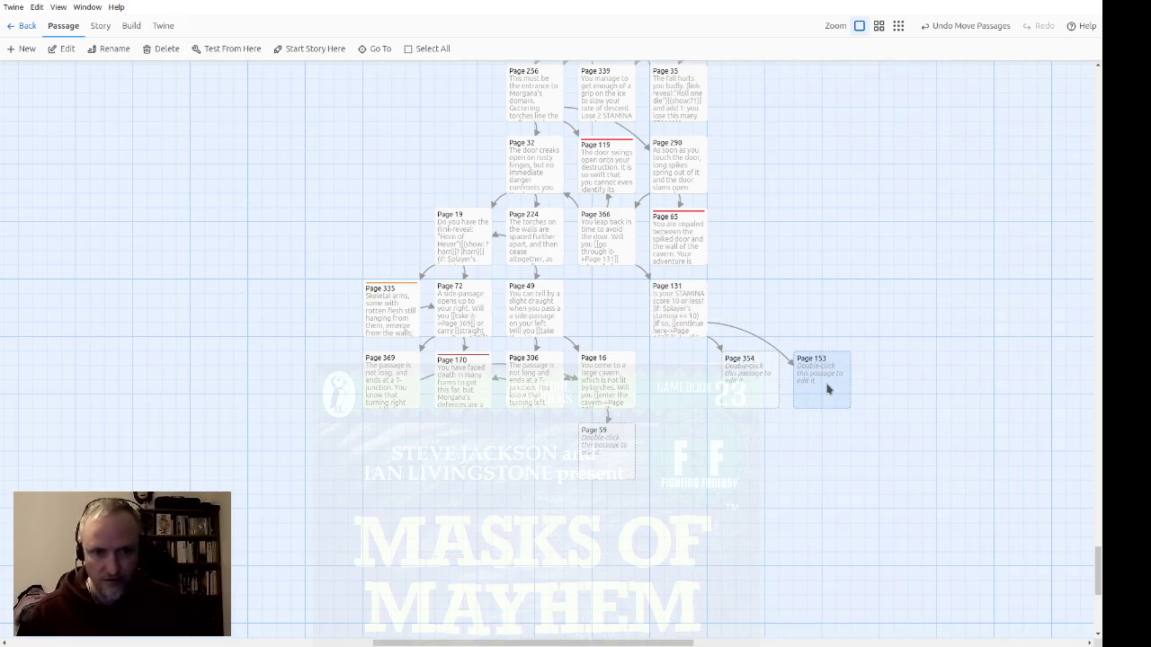
{"action": "left_click", "coordinate": [746, 390], "text": "ctrl"}
{"action": "left_click_drag", "start_coordinate": [745, 390], "coordinate": [674, 392]}
Step: Tag Page 153 with the existing death tag
{"action": "left_click", "coordinate": [770, 391]}
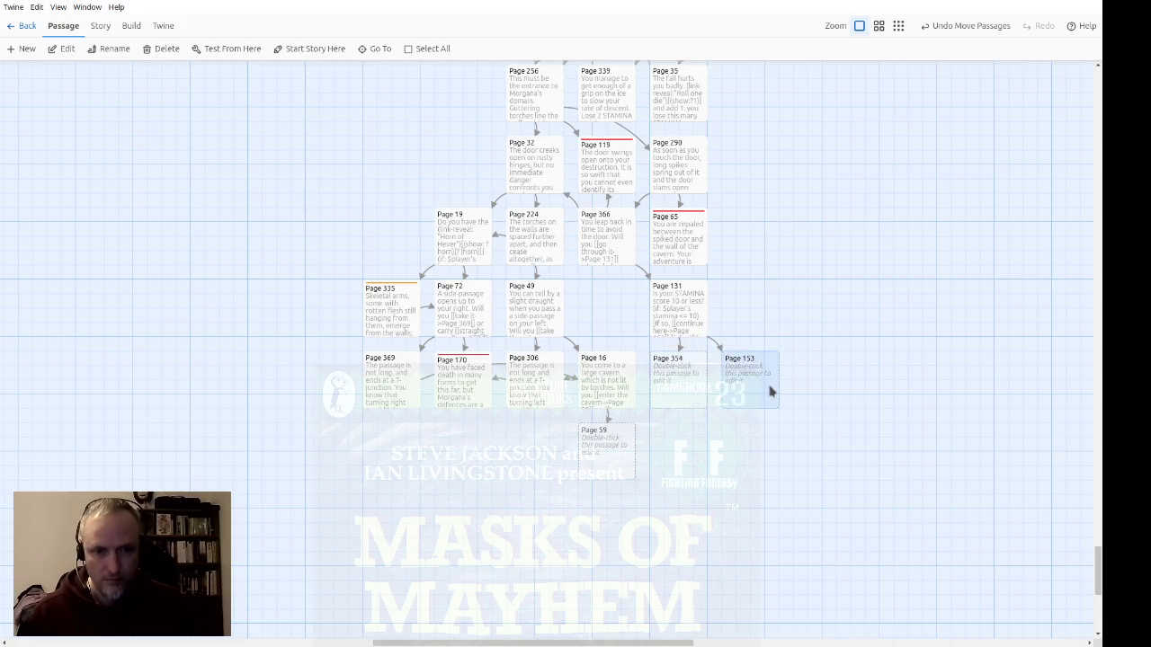
{"action": "double_click", "coordinate": [771, 392]}
{"action": "left_click", "coordinate": [863, 101]}
{"action": "left_click", "coordinate": [858, 133]}
{"action": "left_click", "coordinate": [855, 169]}
{"action": "left_click", "coordinate": [774, 159]}
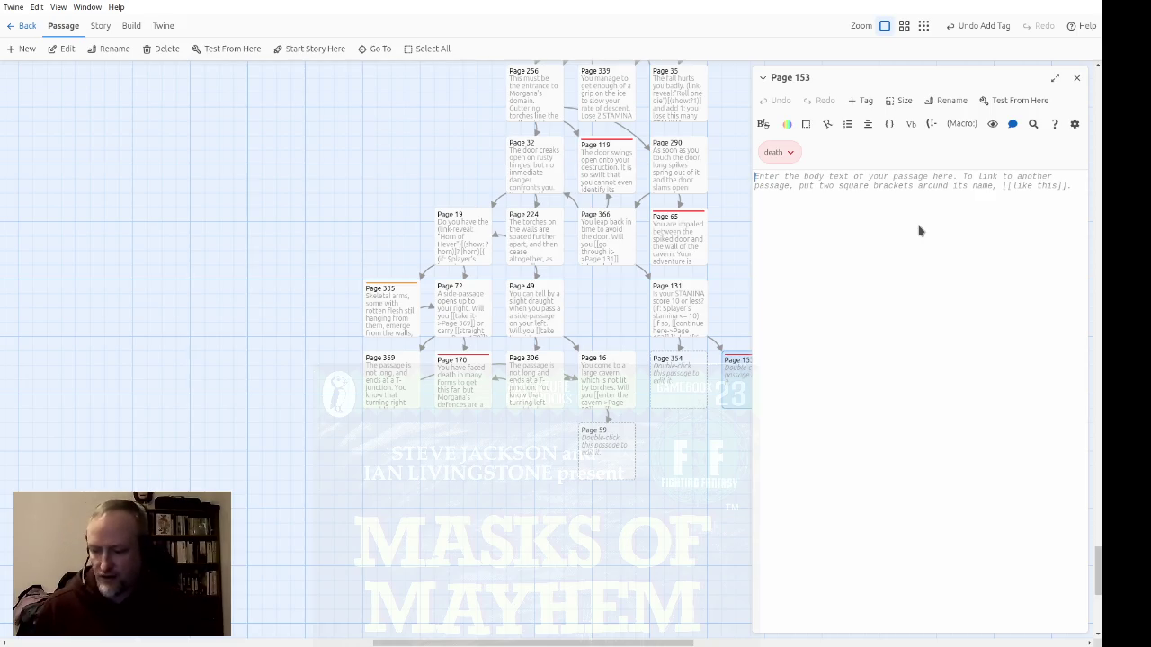
Step: Write Page 153's death text about poison-tipped jagged rocks, ending 'Your adventure is over.'
{"action": "type", "text": "In yo"}
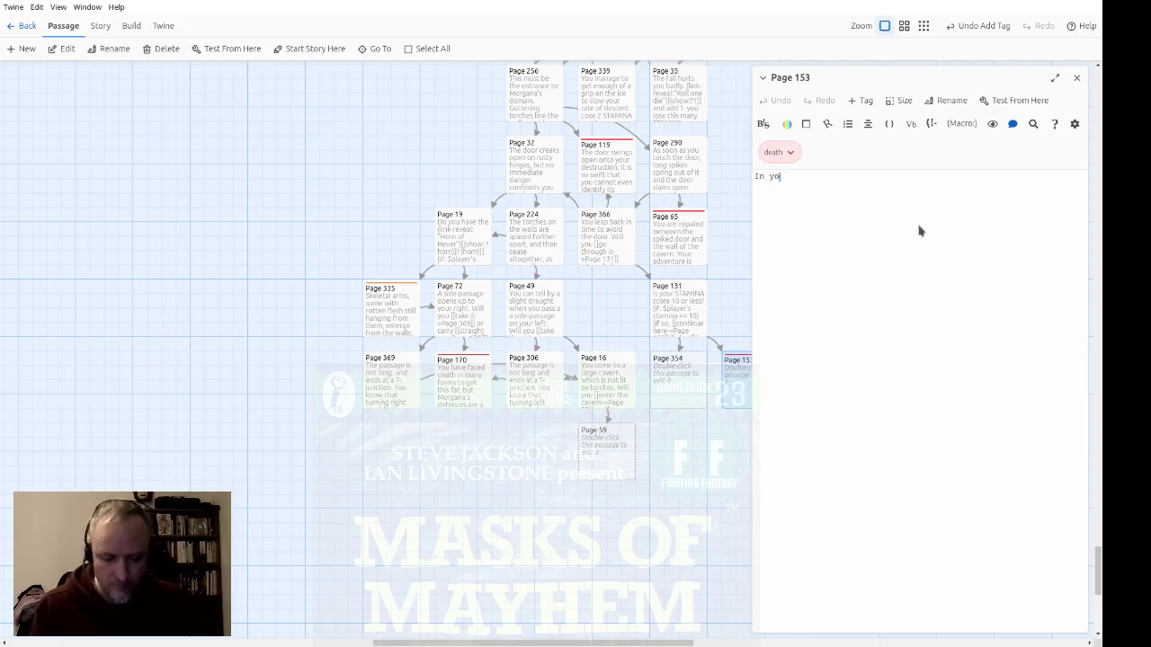
{"action": "type", "text": "ur weakened"}
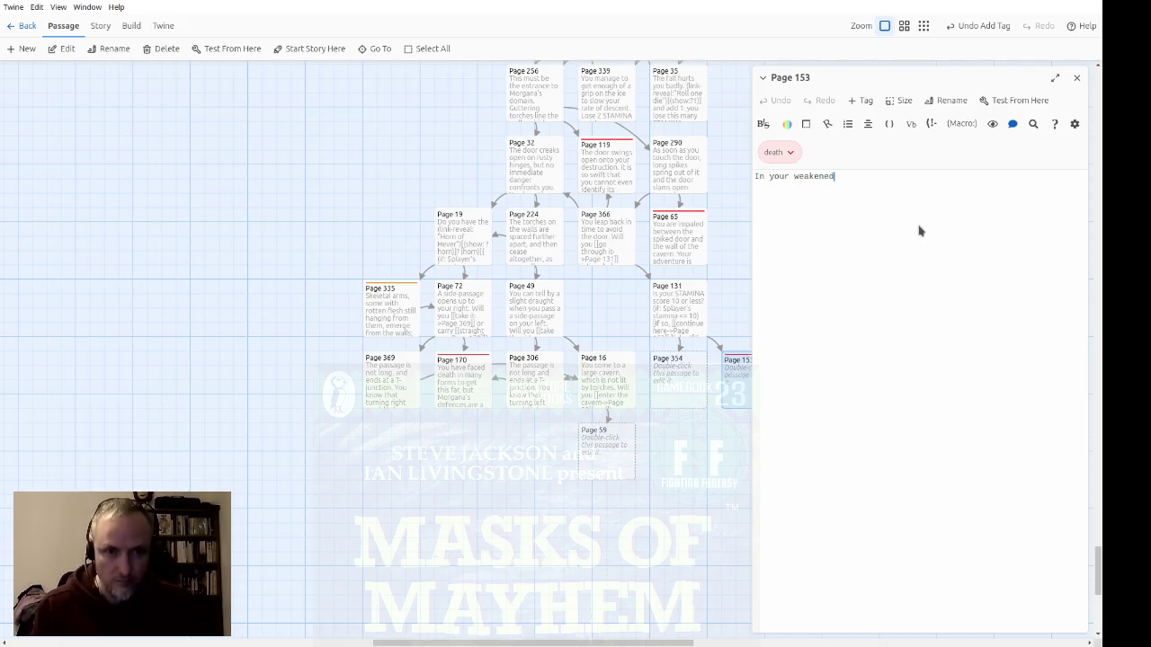
{"action": "type", "text": " state, you can"}
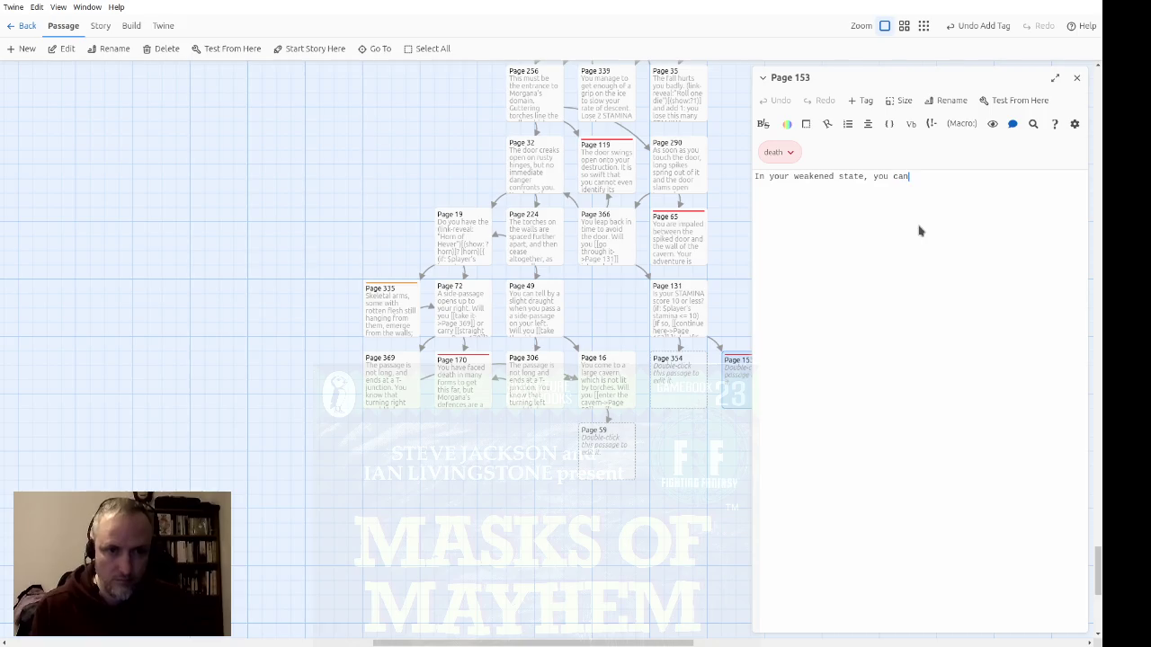
{"action": "type", "text": "not think "}
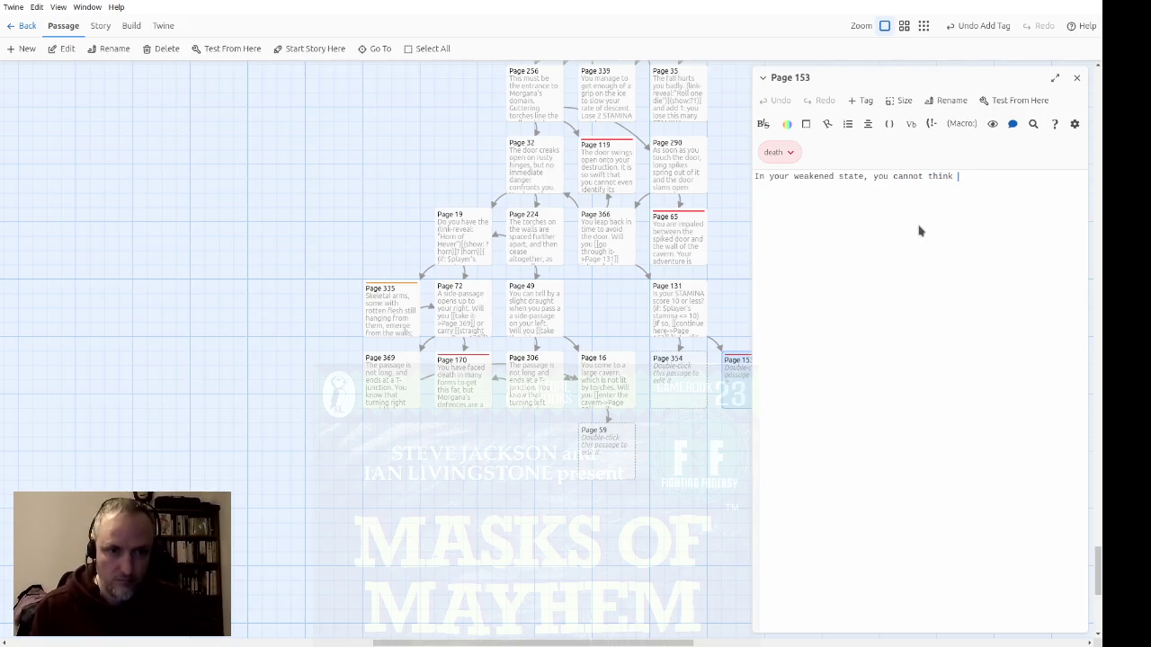
{"action": "type", "text": "clearly, "}
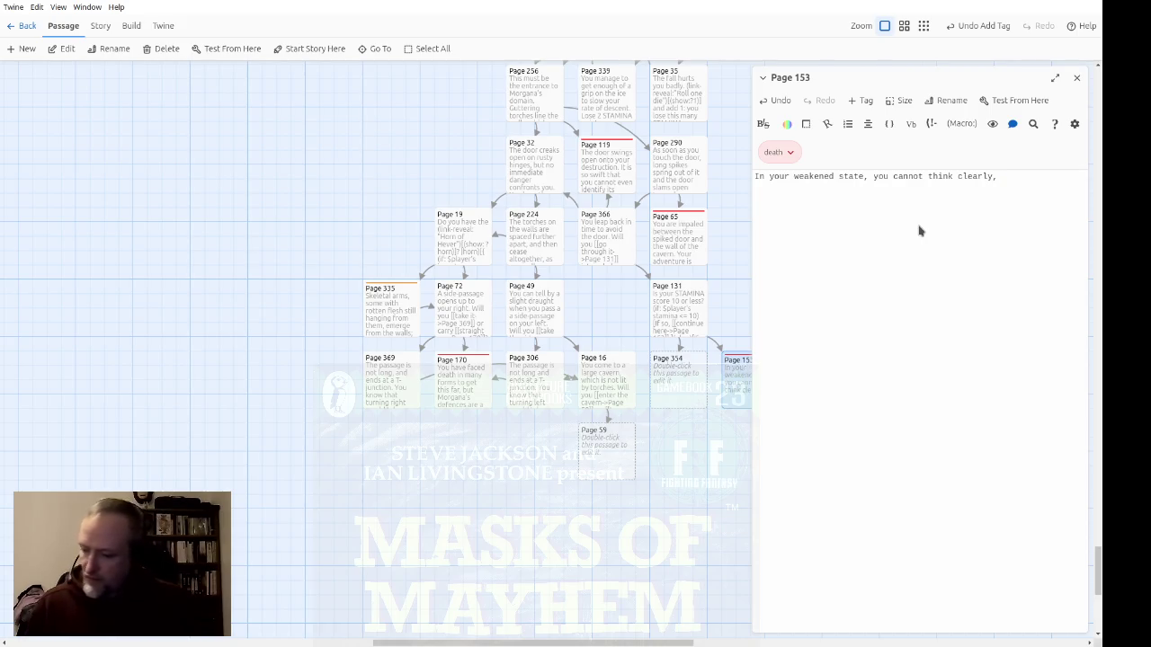
{"action": "type", "text": "and just plunge into the darkness."}
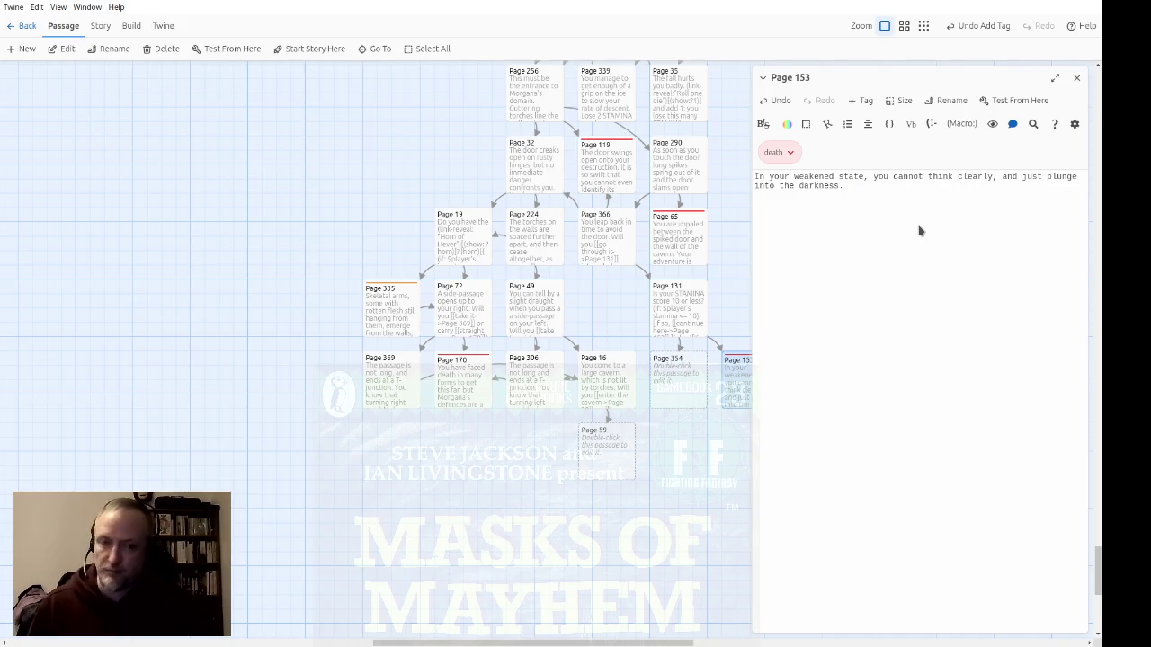
{"action": "type", "text": "As a result, you cannot see that the"}
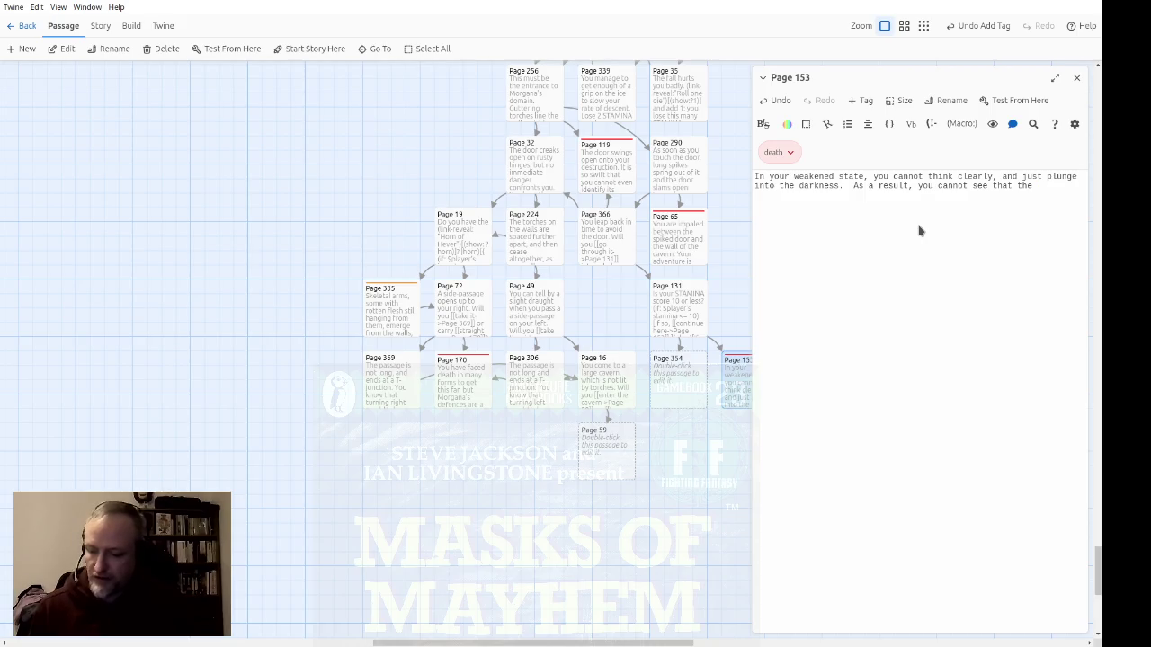
{"action": "type", "text": "floor and walls"}
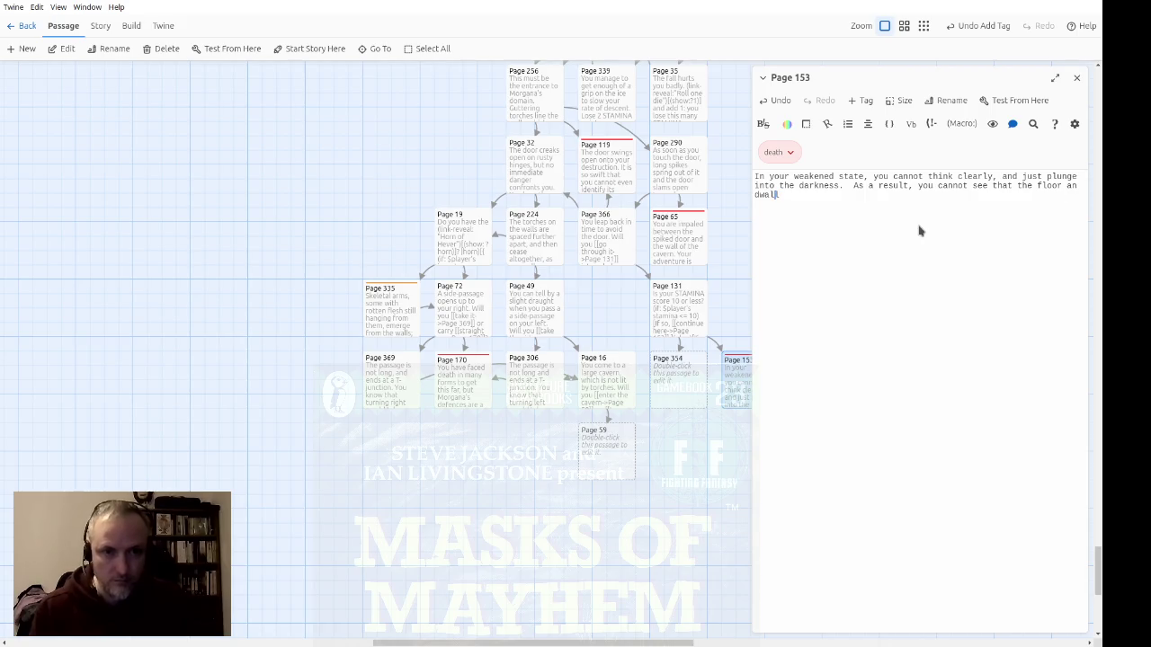
{"action": "key", "text": "End"}
{"action": "type", "text": "s are lined with "}
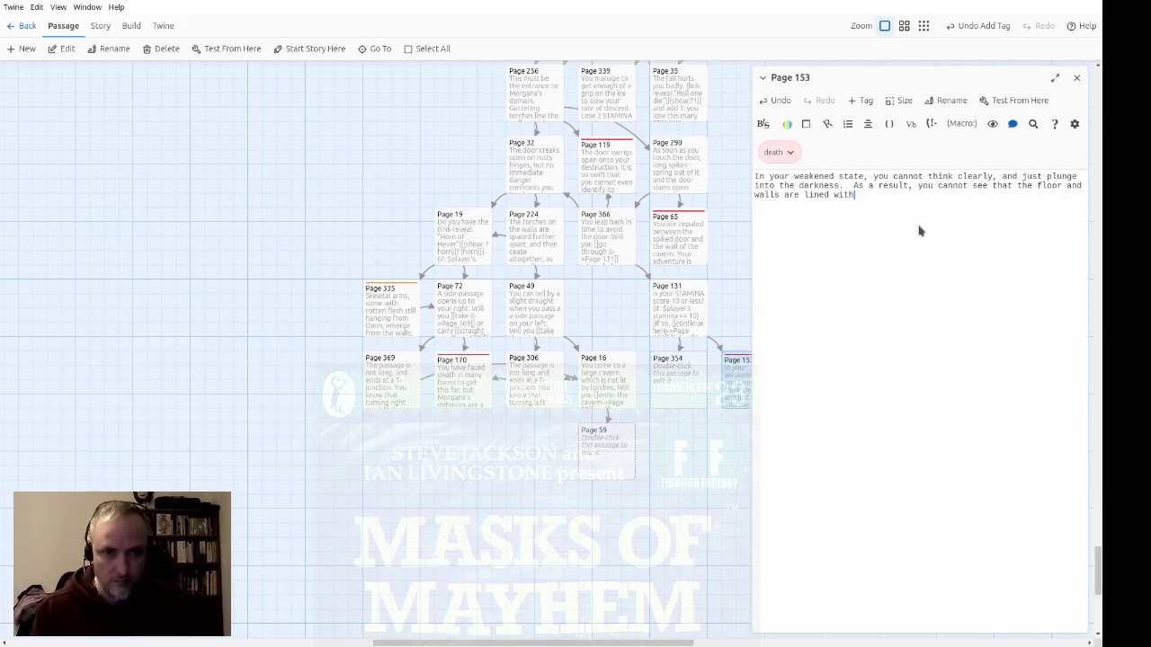
{"action": "type", "text": "jag"}
{"action": "key", "text": "BackSpace"}
{"action": "key", "text": "BackSpace"}
{"action": "type", "text": "a"}
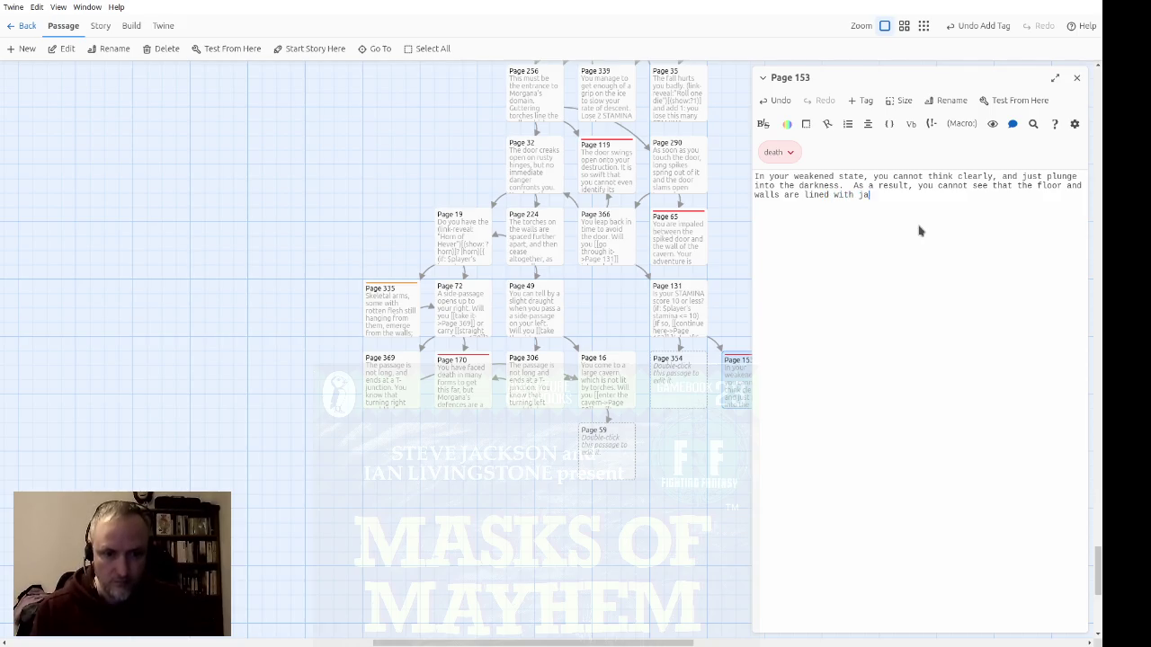
{"action": "type", "text": "gged rocks "}
{"action": "type", "text": "tipped with po"}
{"action": "type", "text": "ison."}
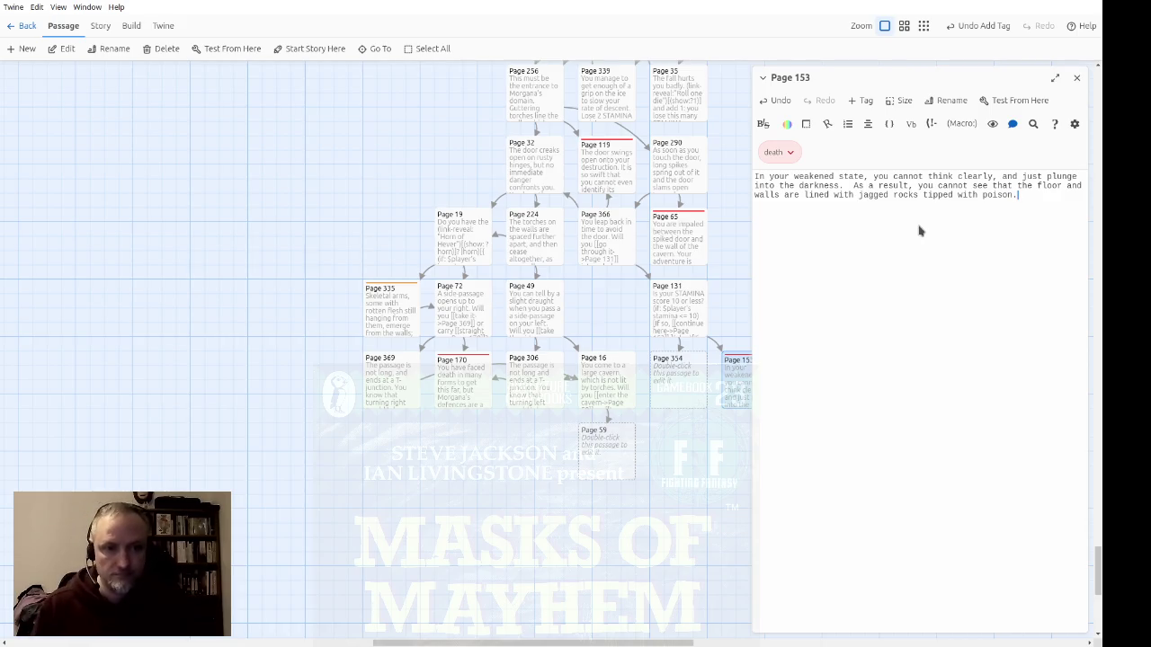
{"action": "type", "text": "  You "}
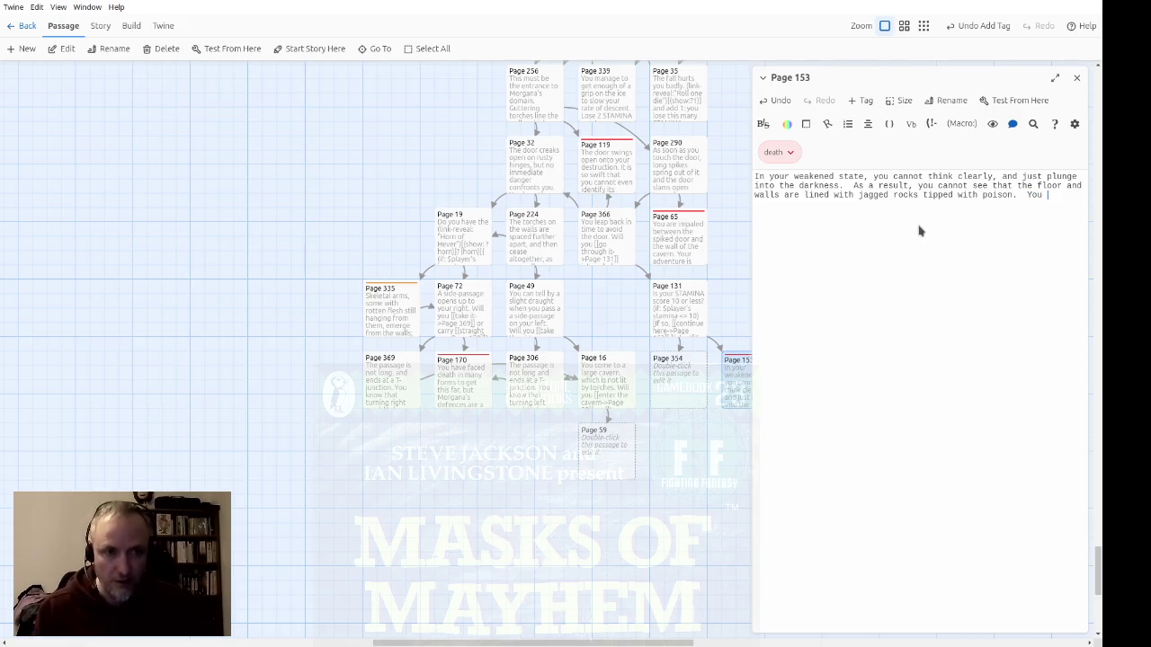
{"action": "type", "text": "do not fail "}
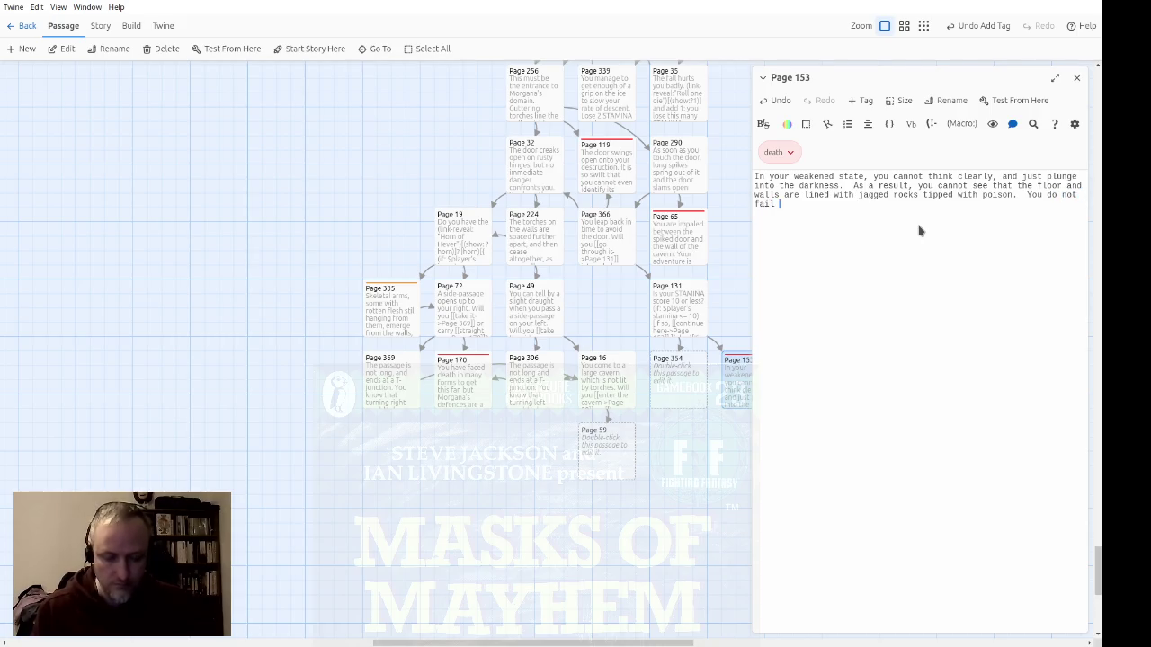
{"action": "type", "text": "to step on "}
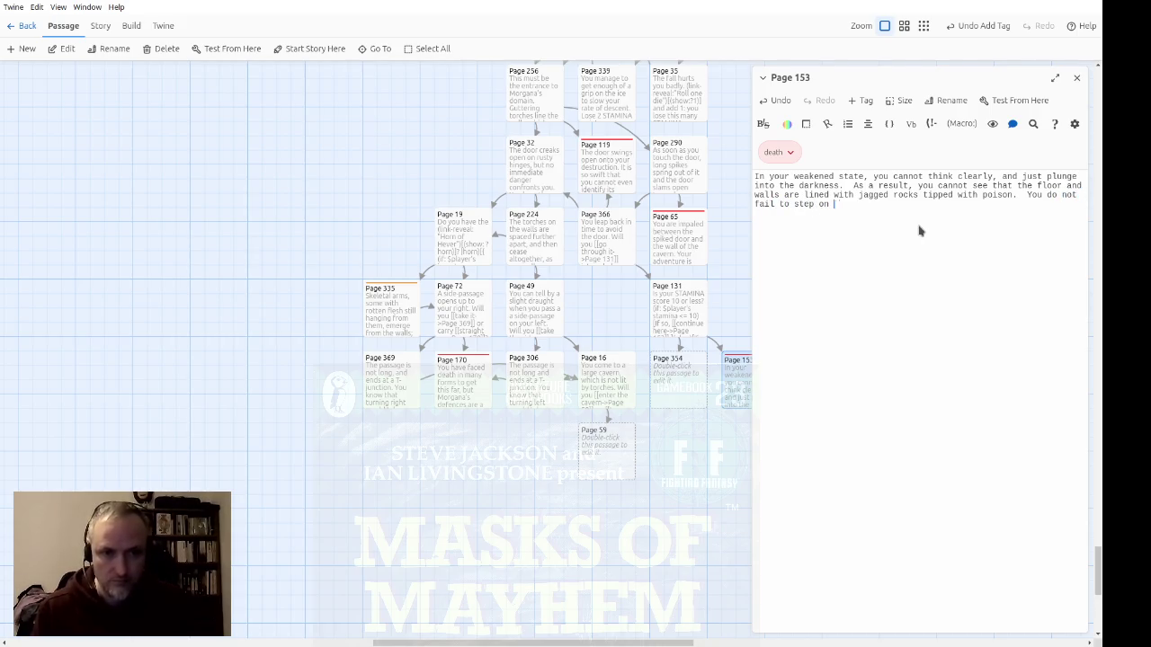
{"action": "type", "text": "one.  Your a"}
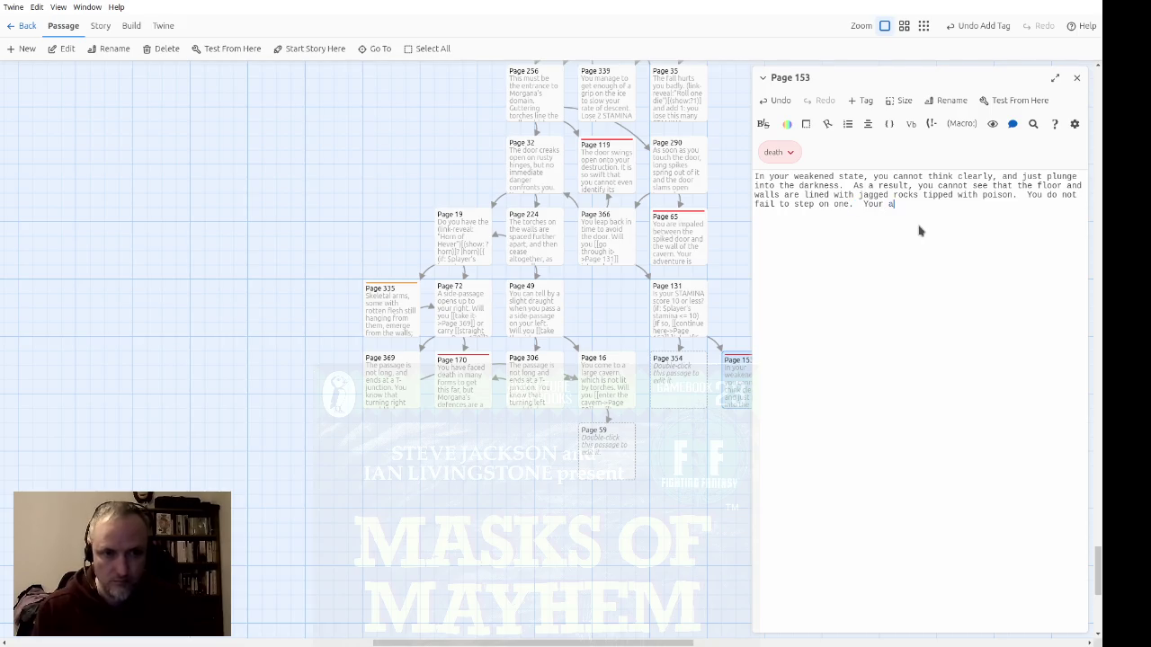
{"action": "type", "text": "dventure is over."}
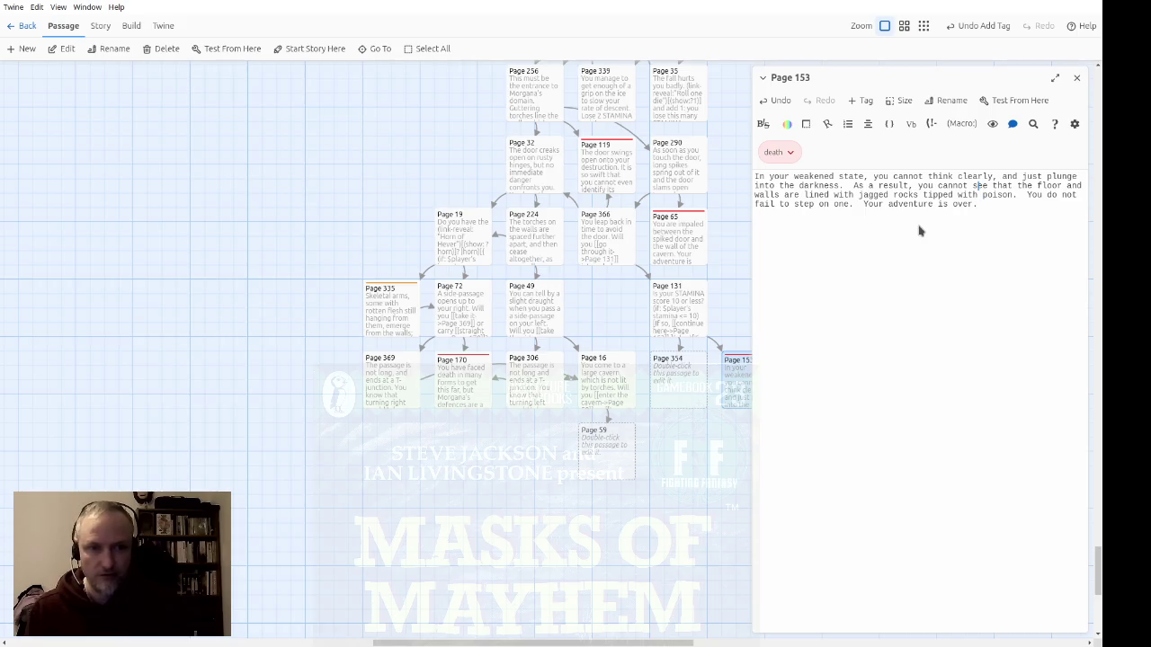
{"action": "left_click", "coordinate": [1076, 77]}
{"action": "double_click", "coordinate": [674, 396]}
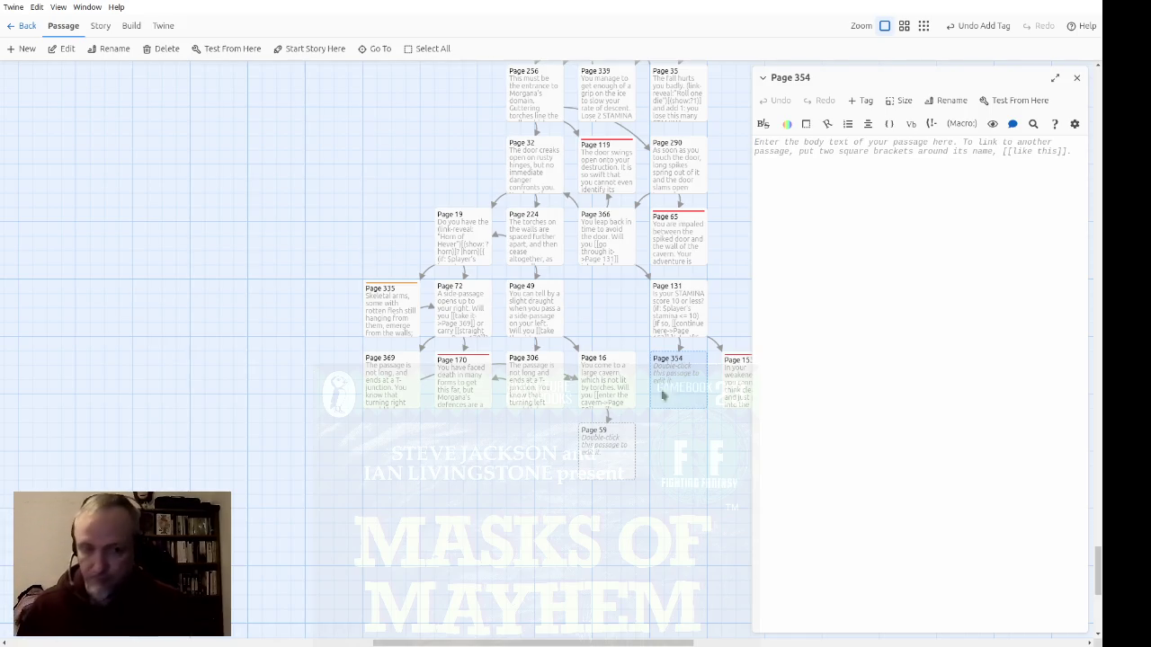
Step: Write Page 354's text about seizing a wall torch, jagged rocks and poisoned animal skeletons
{"action": "type", "text": "You a"}
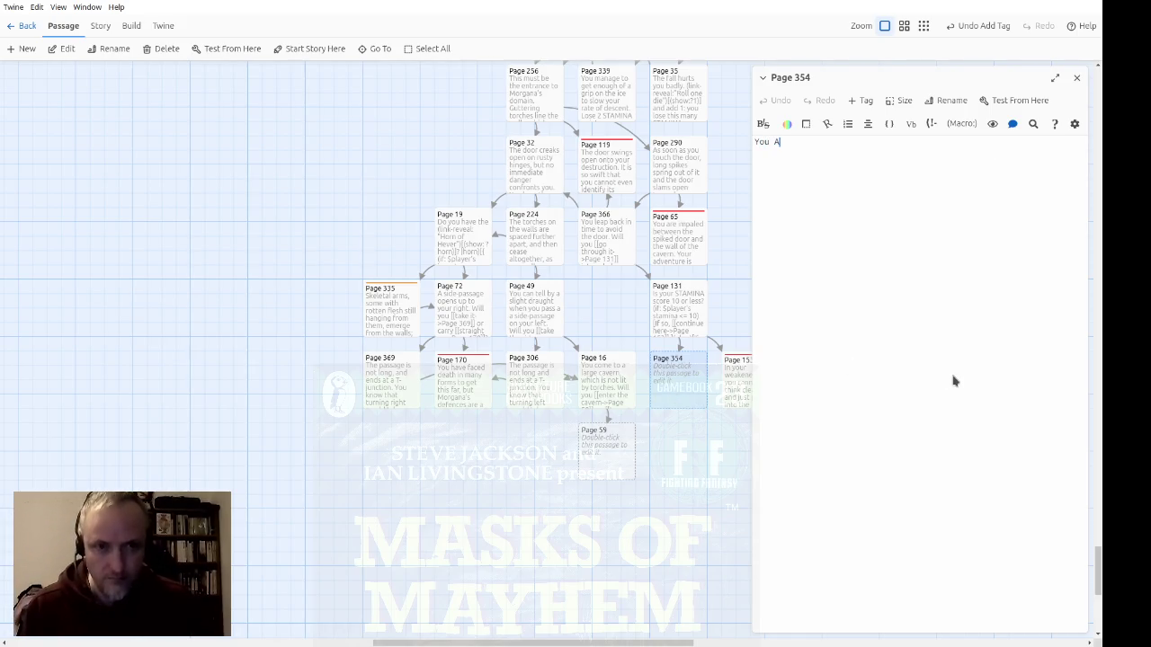
{"action": "type", "text": "re still"}
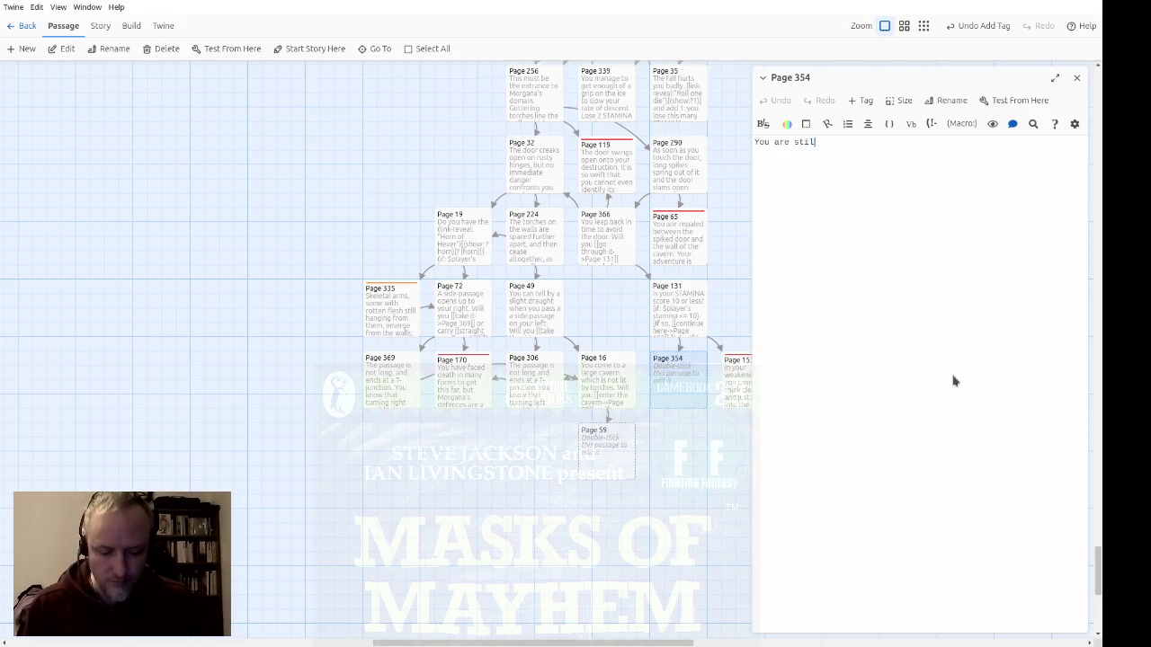
{"action": "type", "text": " able to "}
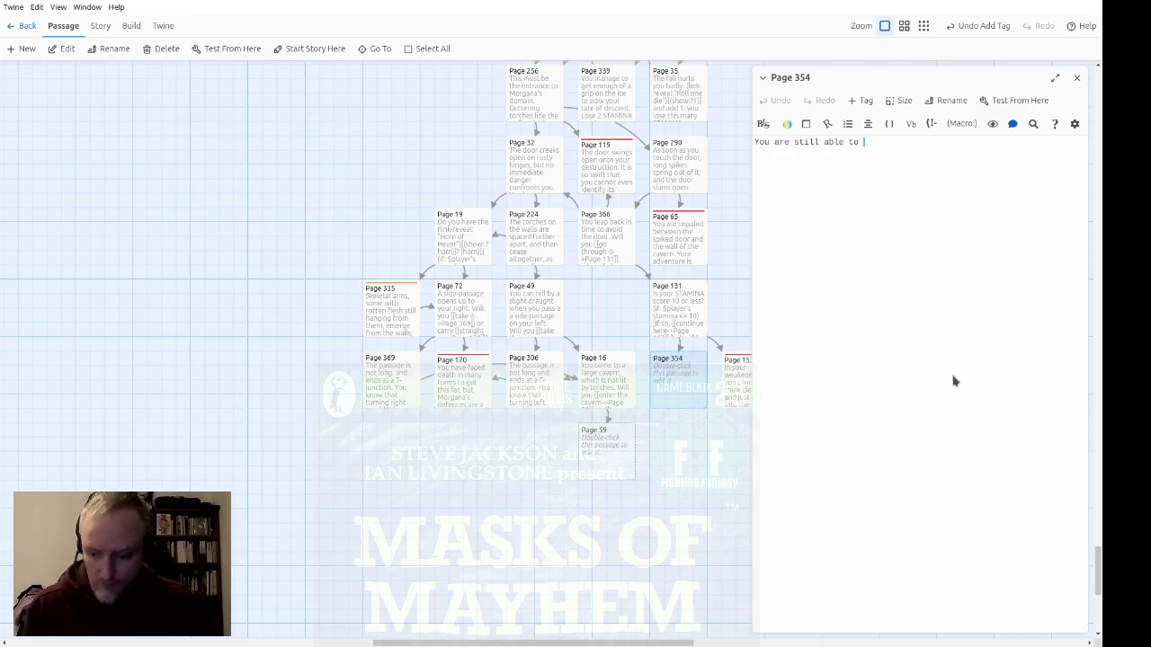
{"action": "type", "text": "think str"}
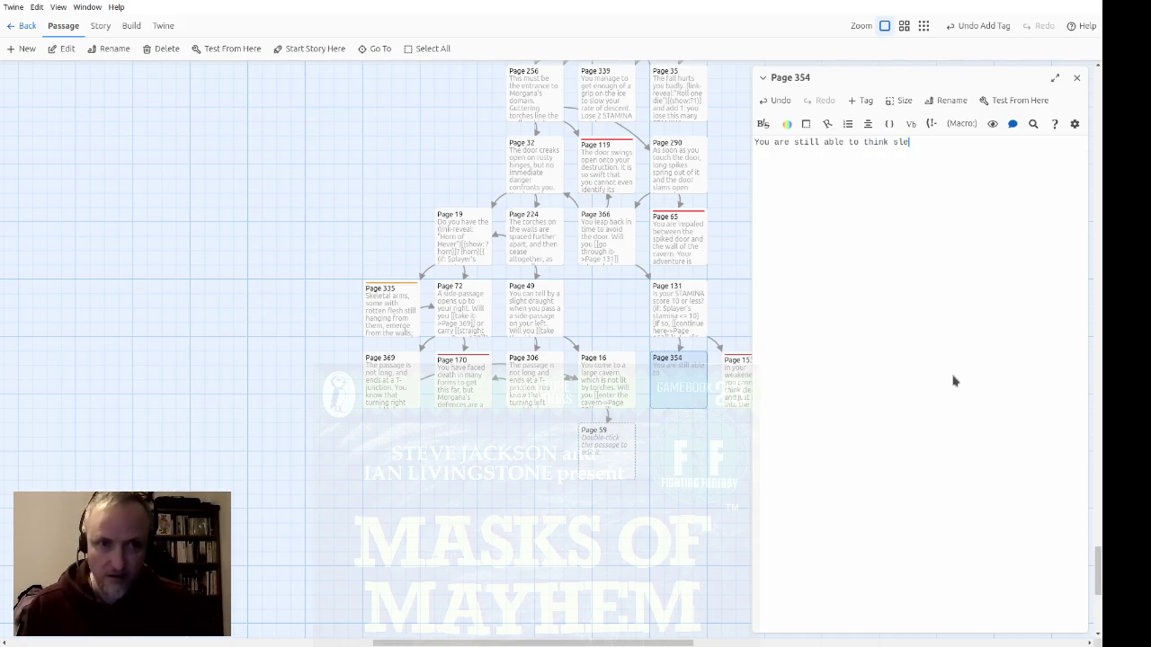
{"action": "key", "text": "BackSpace"}
{"action": "key", "text": "BackSpace"}
{"action": "type", "text": "clearly "}
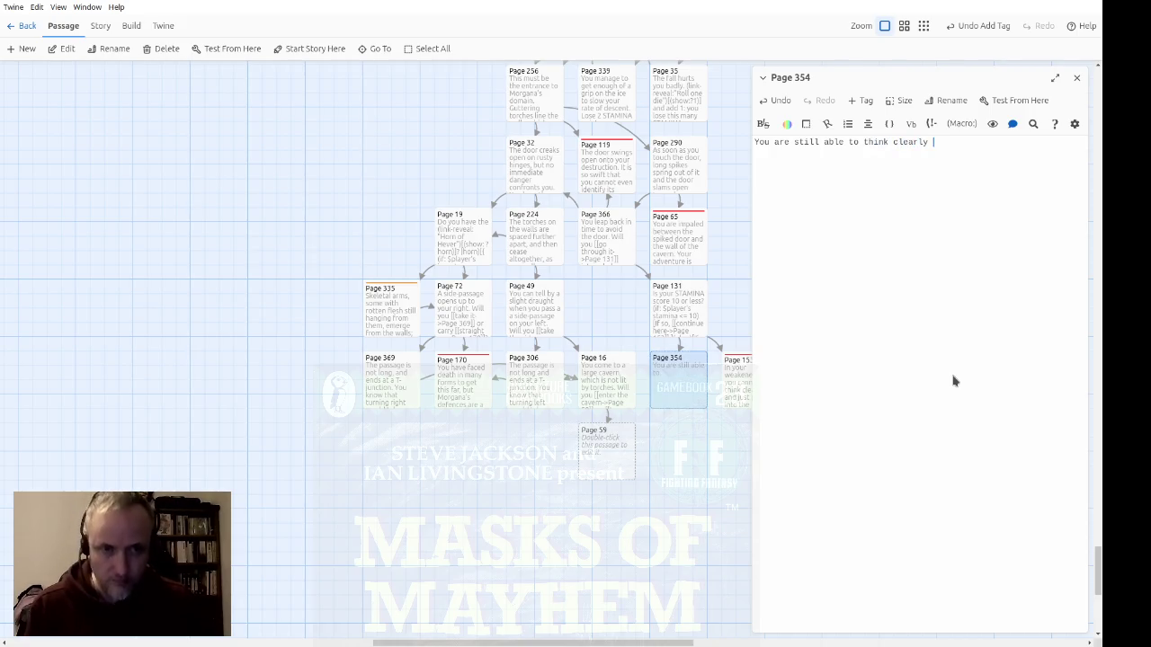
{"action": "type", "text": ", so"}
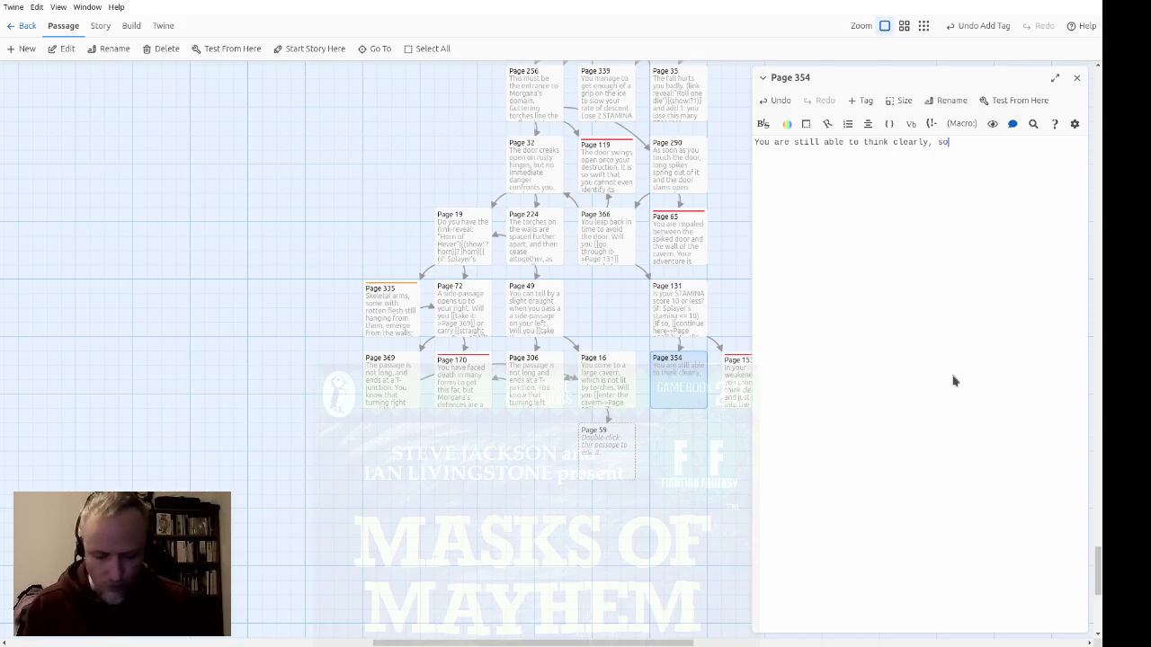
{"action": "type", "text": " you seize a "}
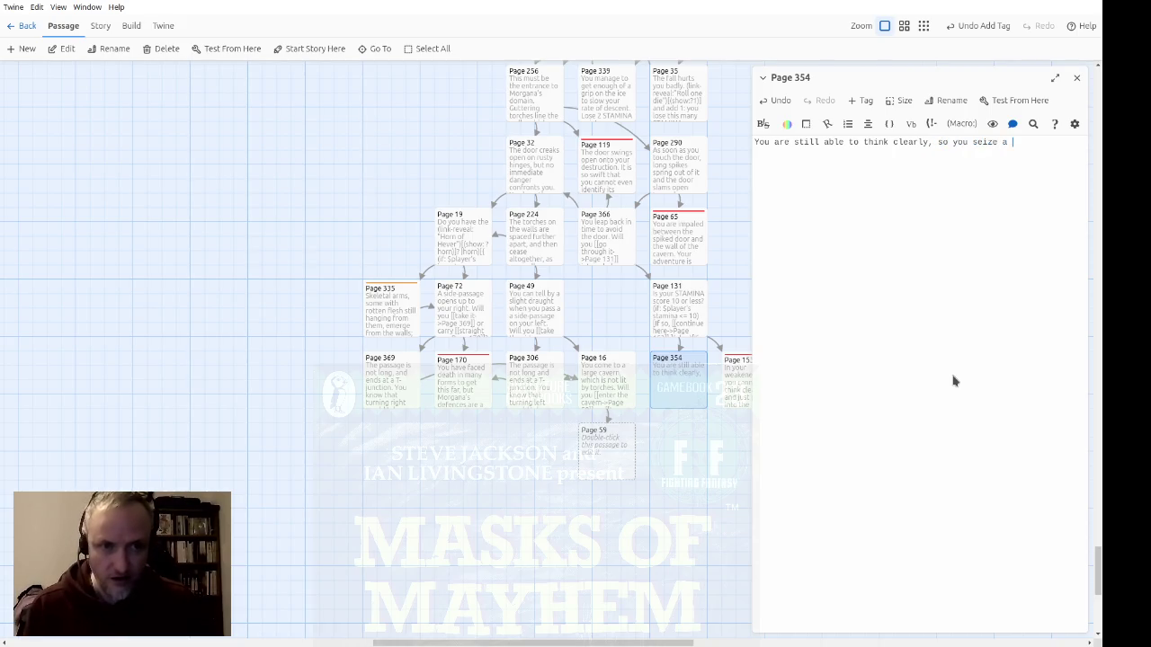
{"action": "type", "text": "togch from "}
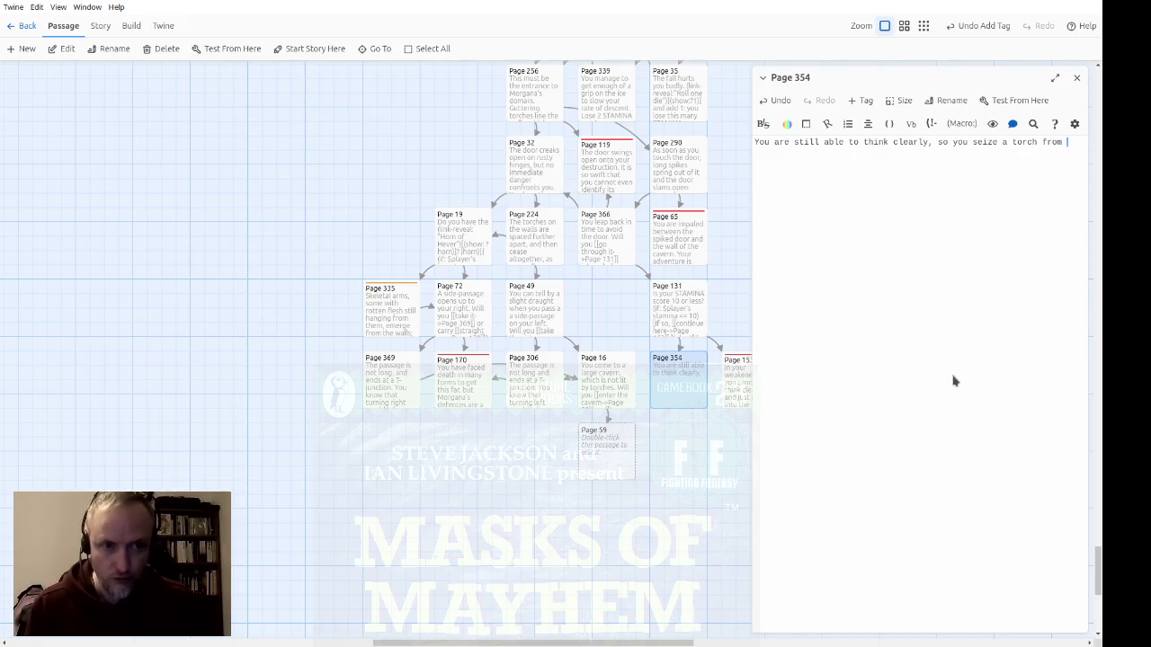
{"action": "type", "text": "a wall-brack"}
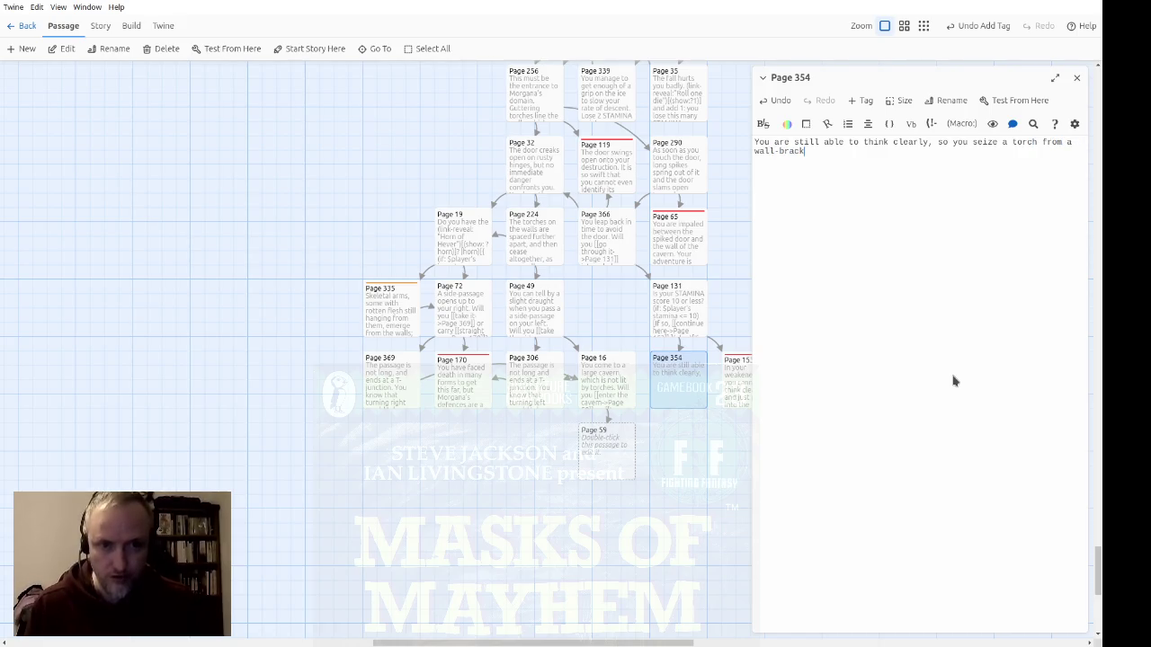
{"action": "type", "text": "et to "}
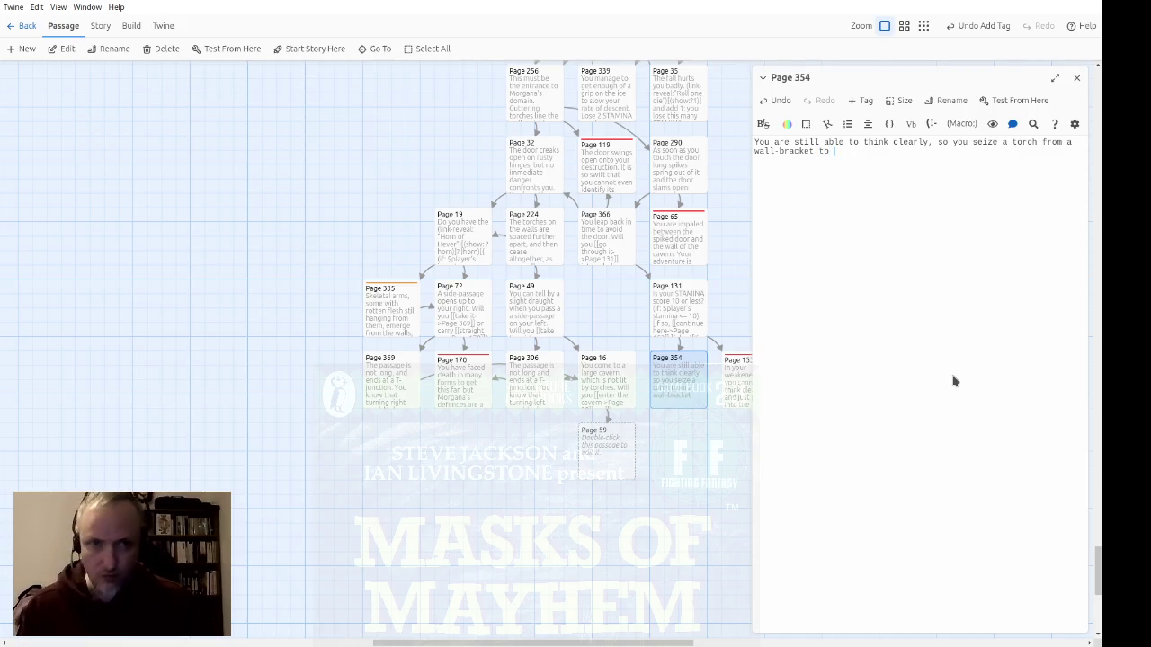
{"action": "type", "text": "light your way. "}
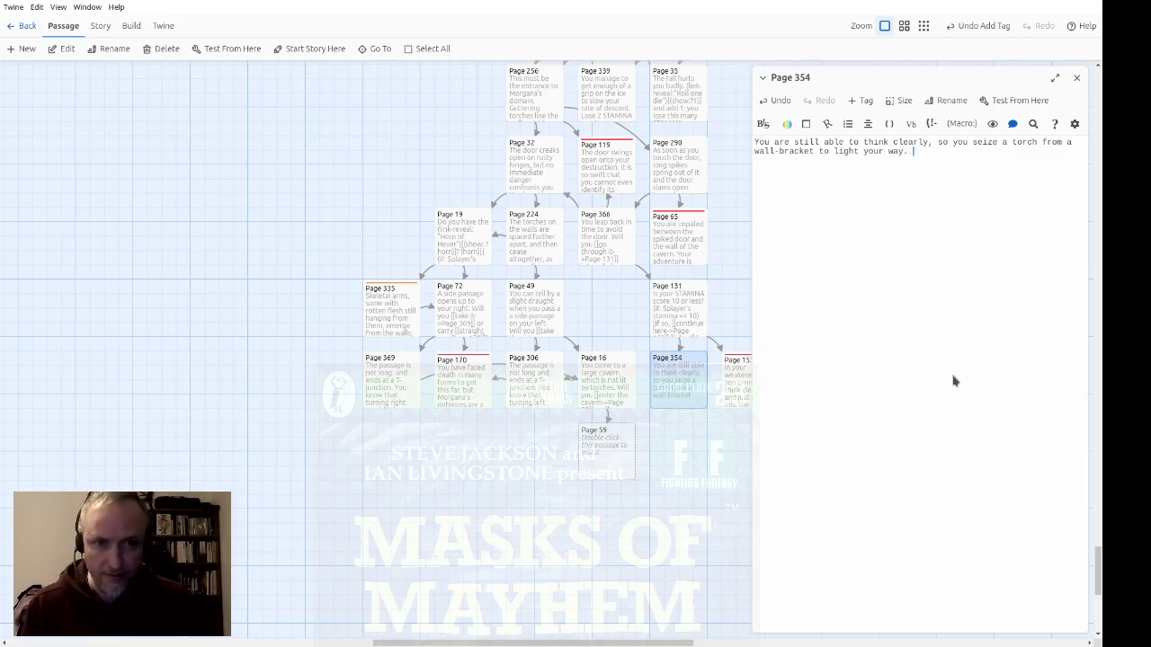
{"action": "type", "text": "This is just as well, because"}
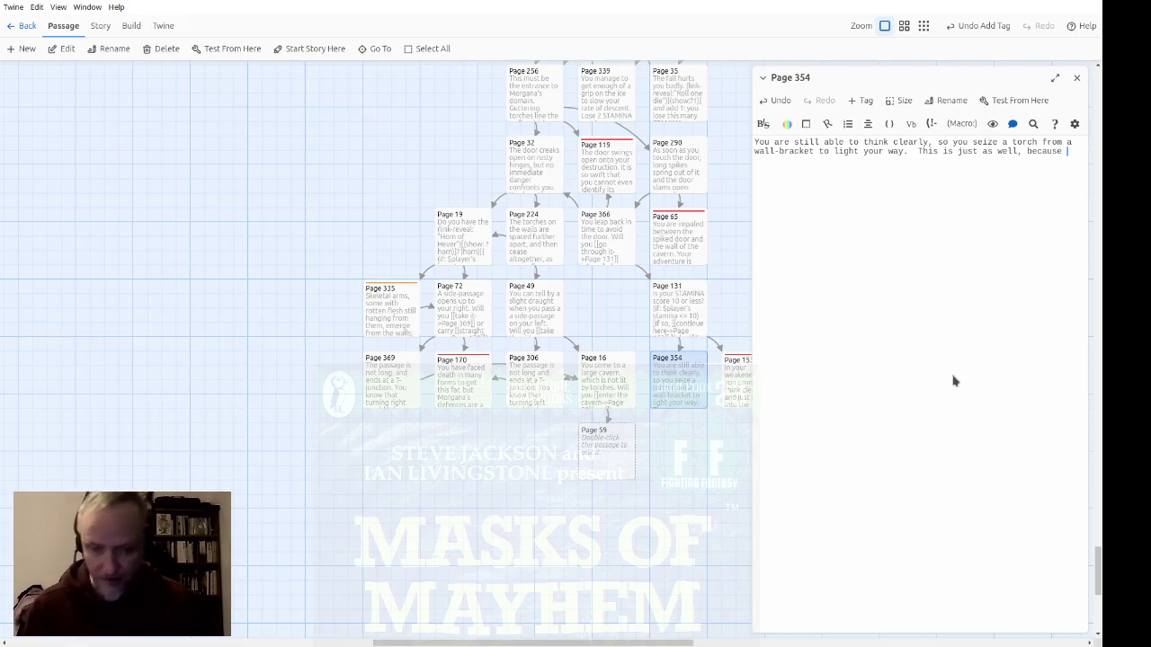
{"action": "type", "text": " you sa"}
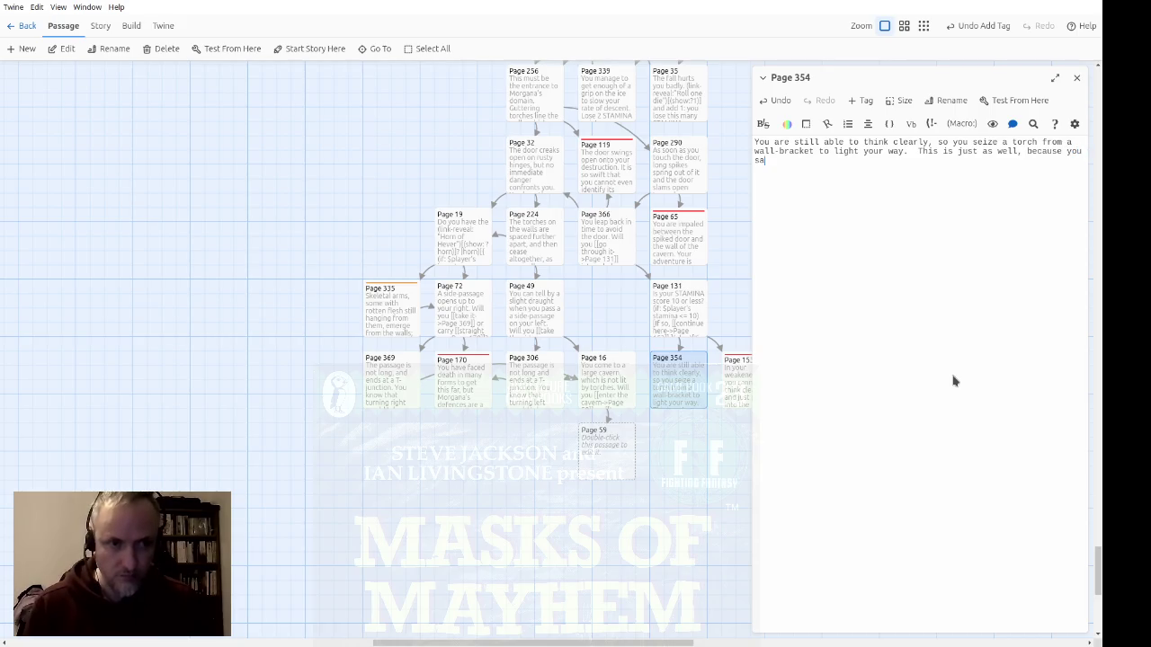
{"action": "key", "text": "BackSpace"}
{"action": "type", "text": "oon aww rg"}
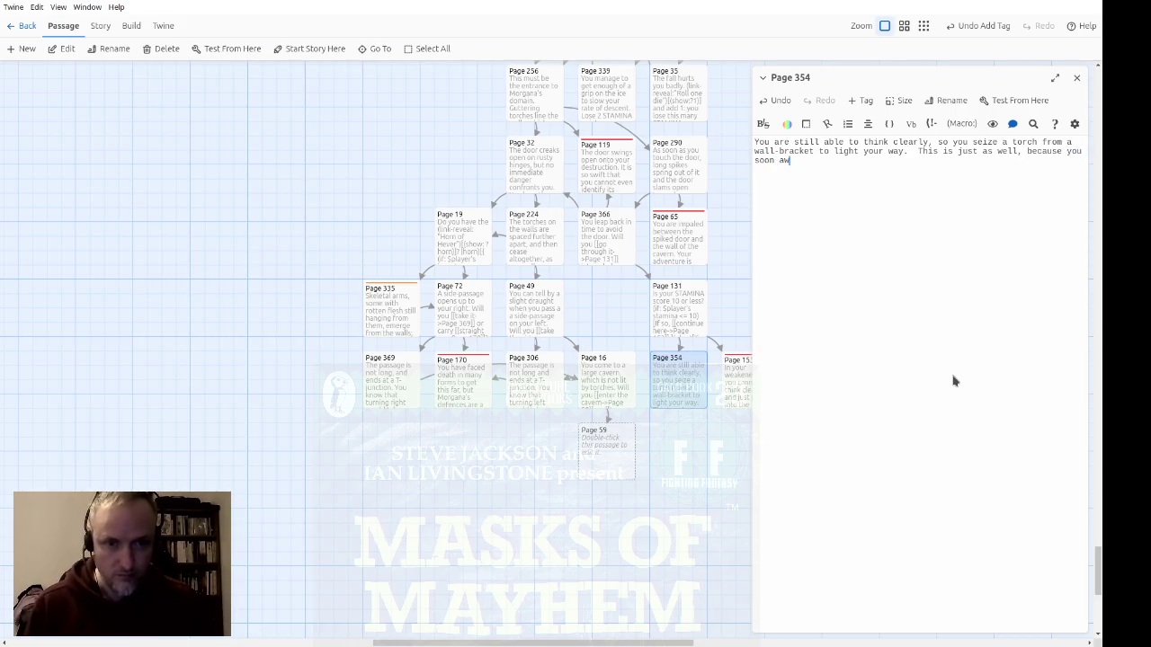
{"action": "key", "text": "BackSpace"}
{"action": "key", "text": "BackSpace"}
{"action": "key", "text": "BackSpace"}
{"action": "type", "text": "s"}
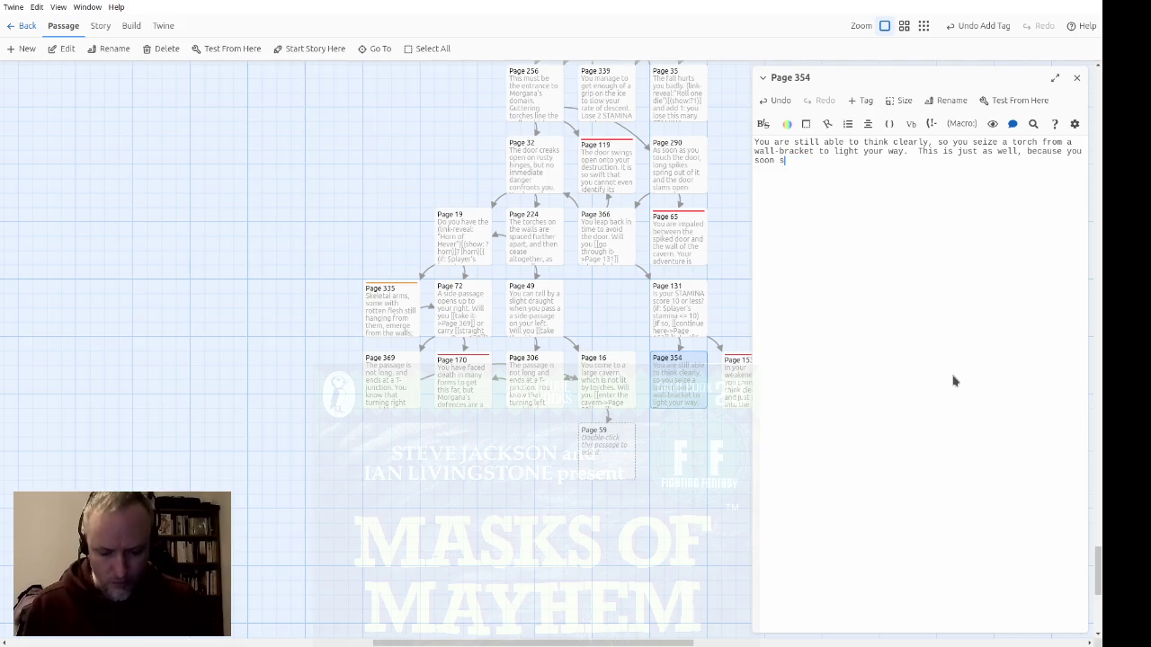
{"action": "type", "text": "ee that the floor a"}
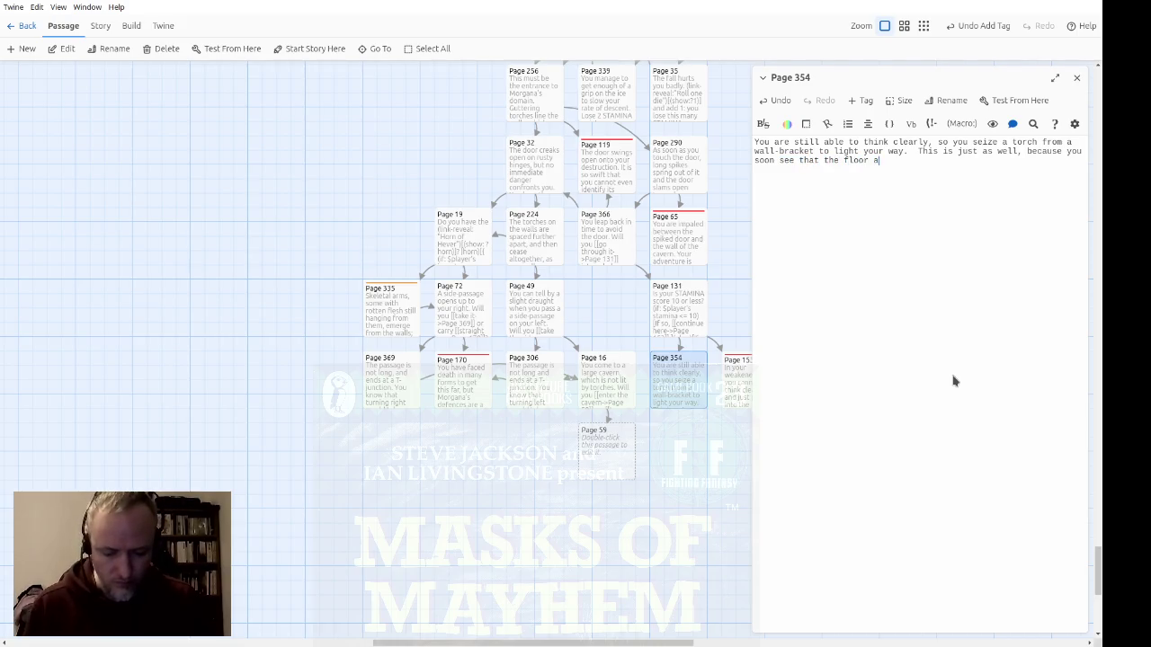
{"action": "type", "text": "nd walls are line"}
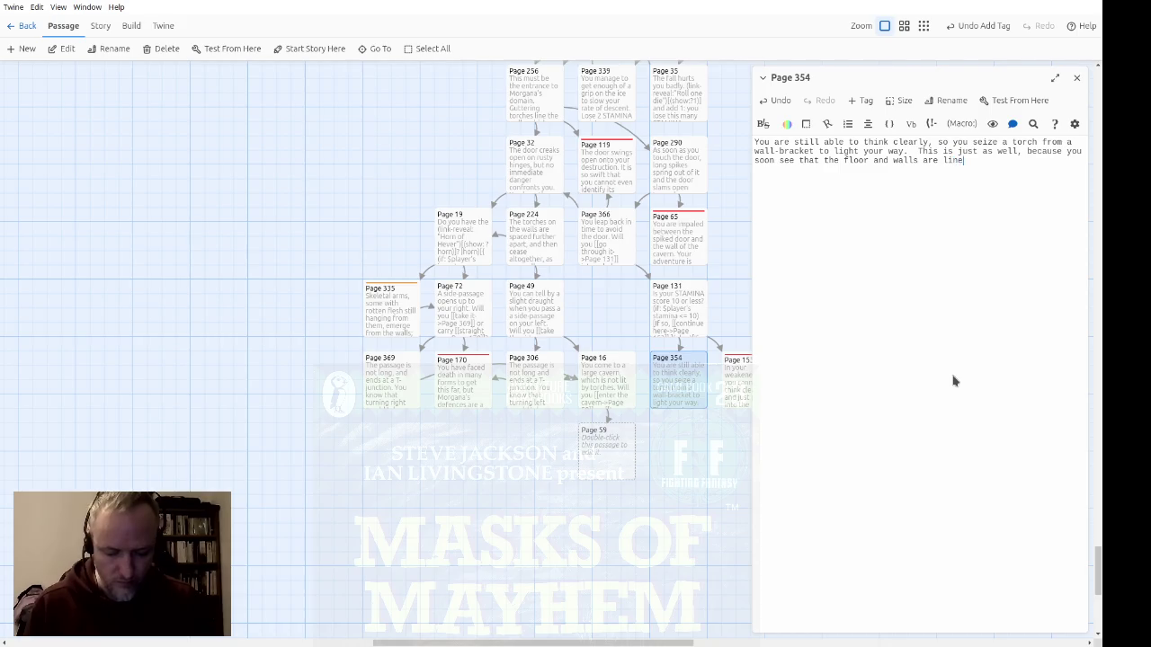
{"action": "type", "text": "d with jagged rocks."}
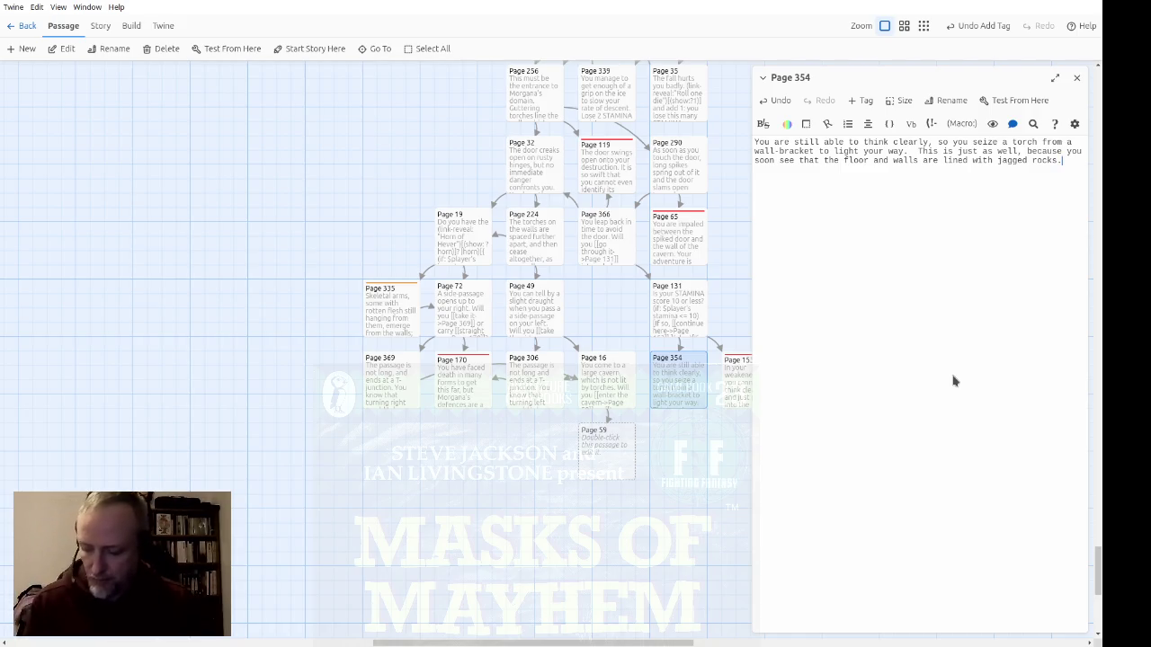
{"action": "type", "text": "The"}
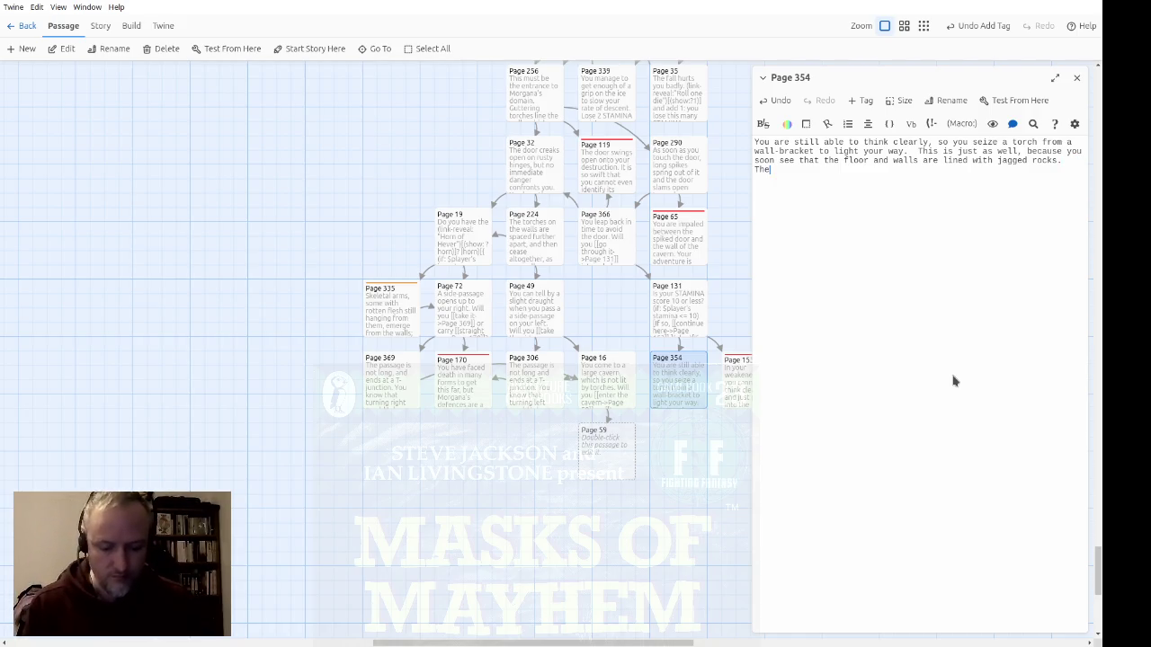
{"action": "type", "text": " litter of animal"}
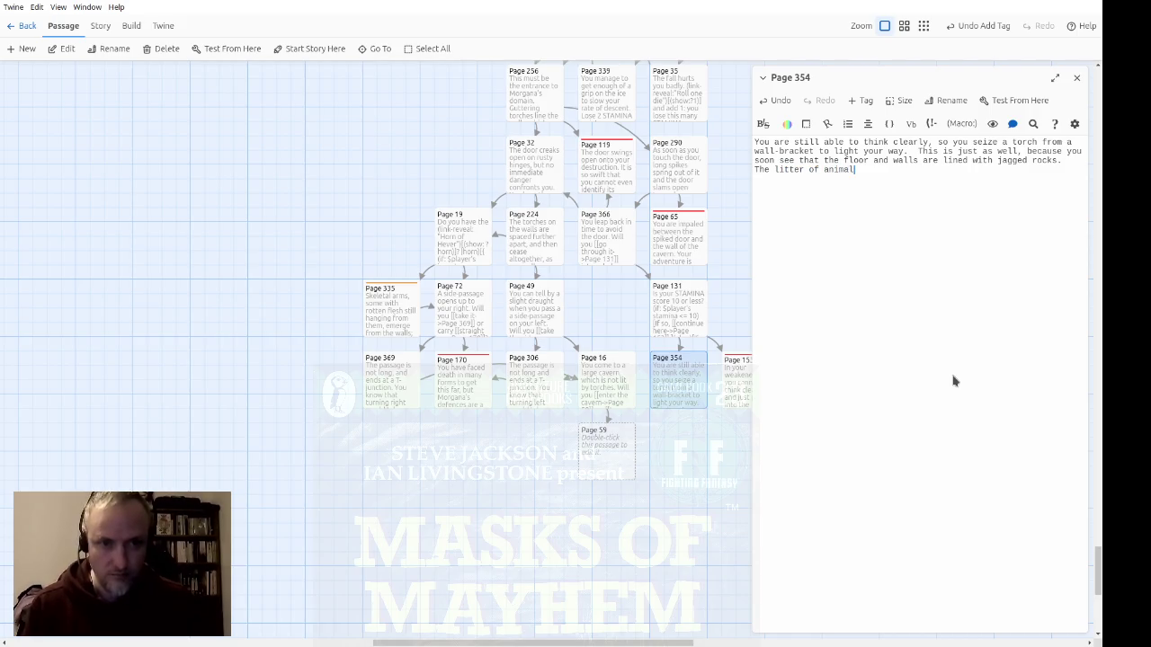
{"action": "type", "text": " skelet"}
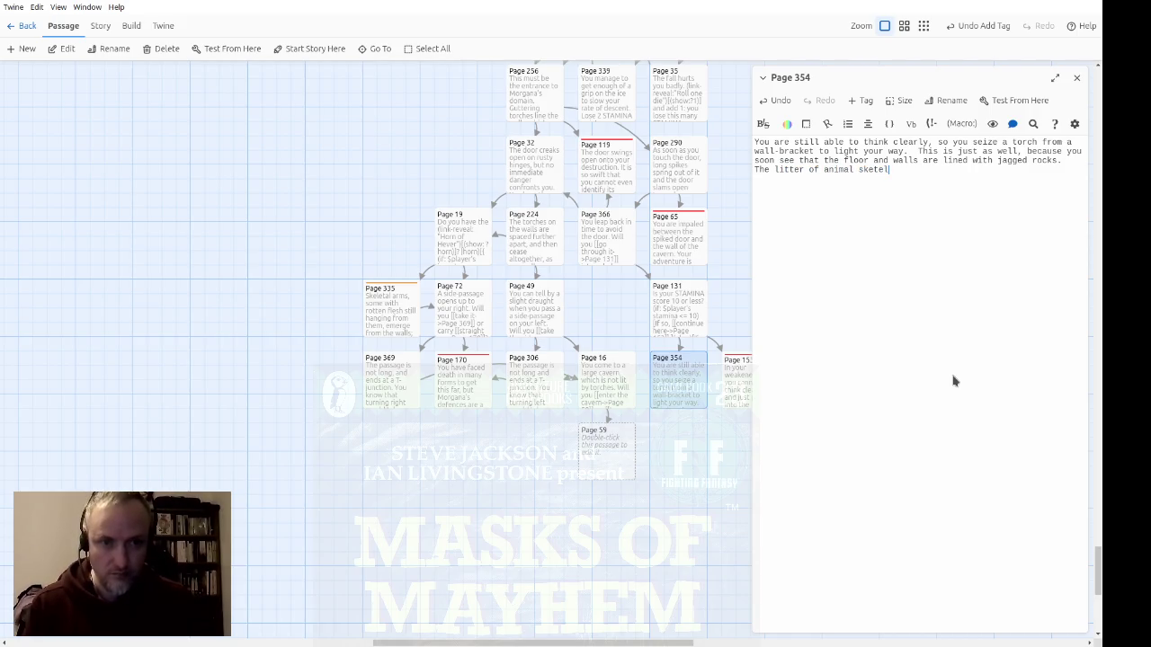
{"action": "type", "text": "ons sj"}
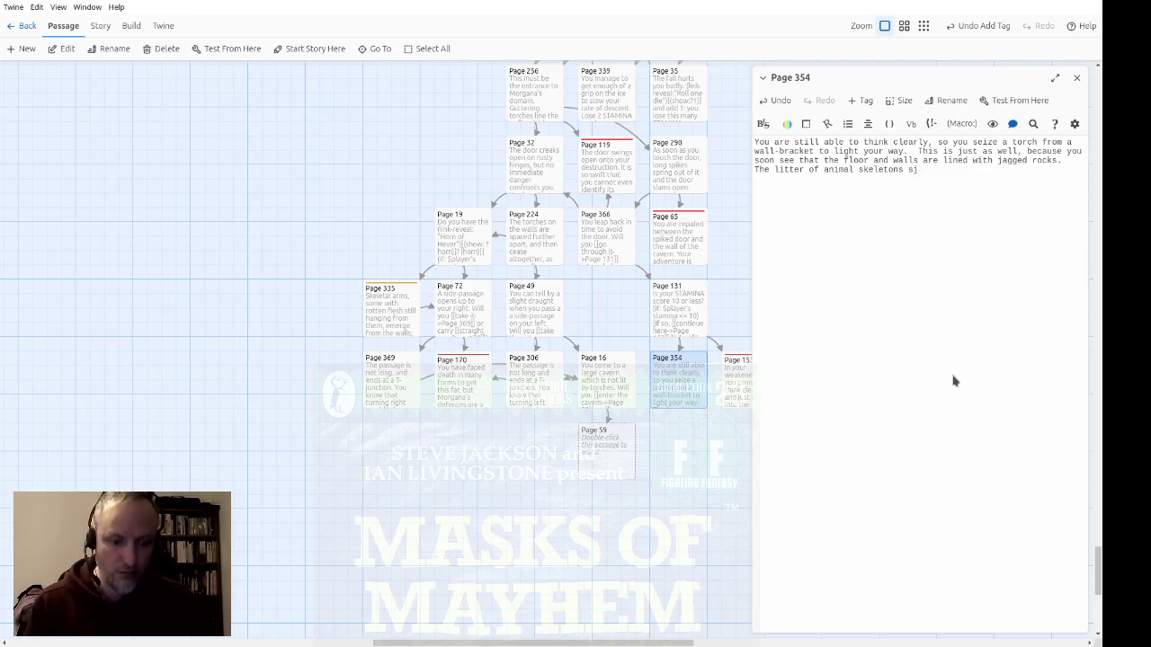
{"action": "key", "text": "BackSpace"}
{"action": "type", "text": "hows that they are poisonesd"}
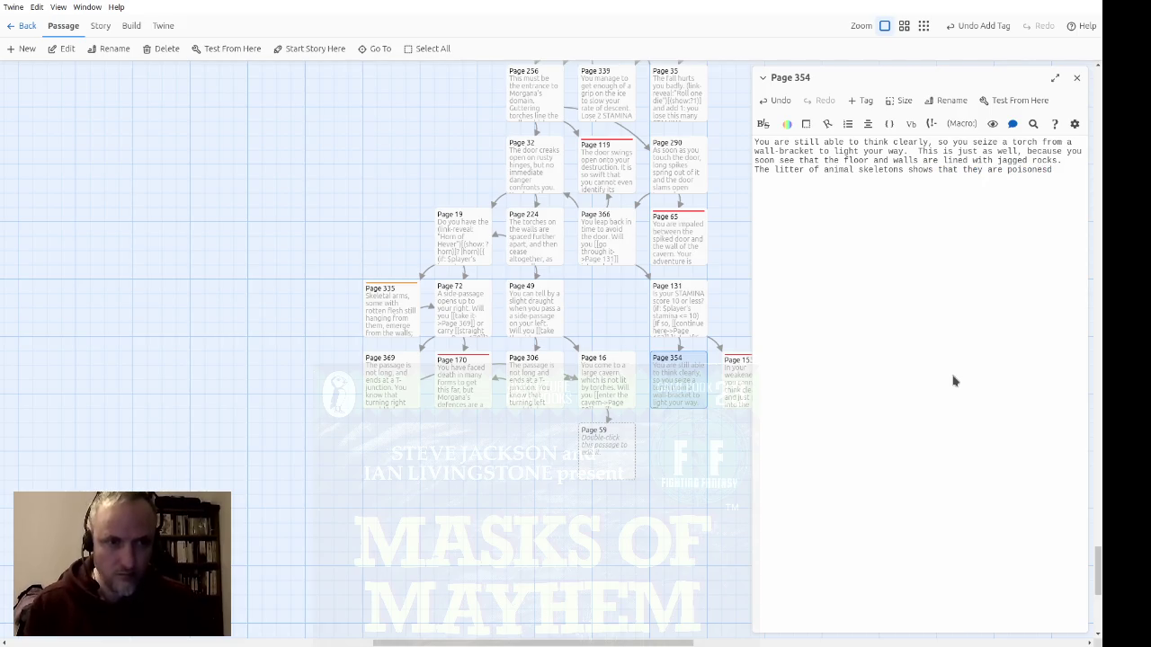
{"action": "key", "text": "BackSpace"}
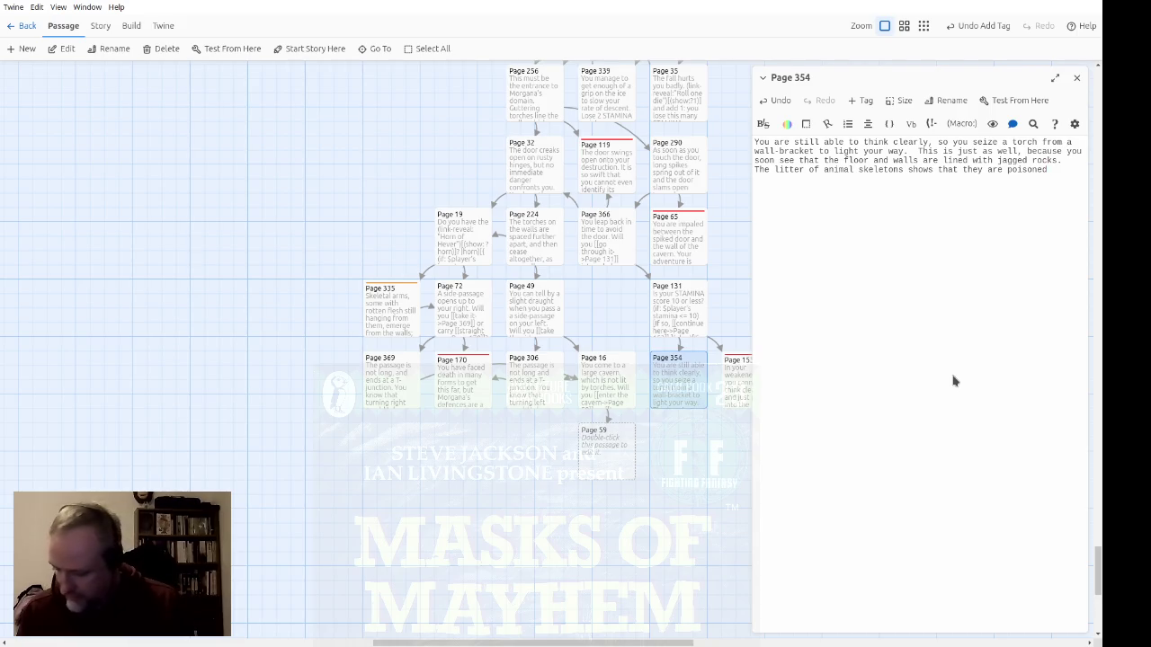
Step: End Page 354 with a choice: stone door to Page 119 or wooden door to Page 32
{"action": "type", "text": "."}
{"action": "key", "text": "Return"}
{"action": "type", "text": "There is no way through he"}
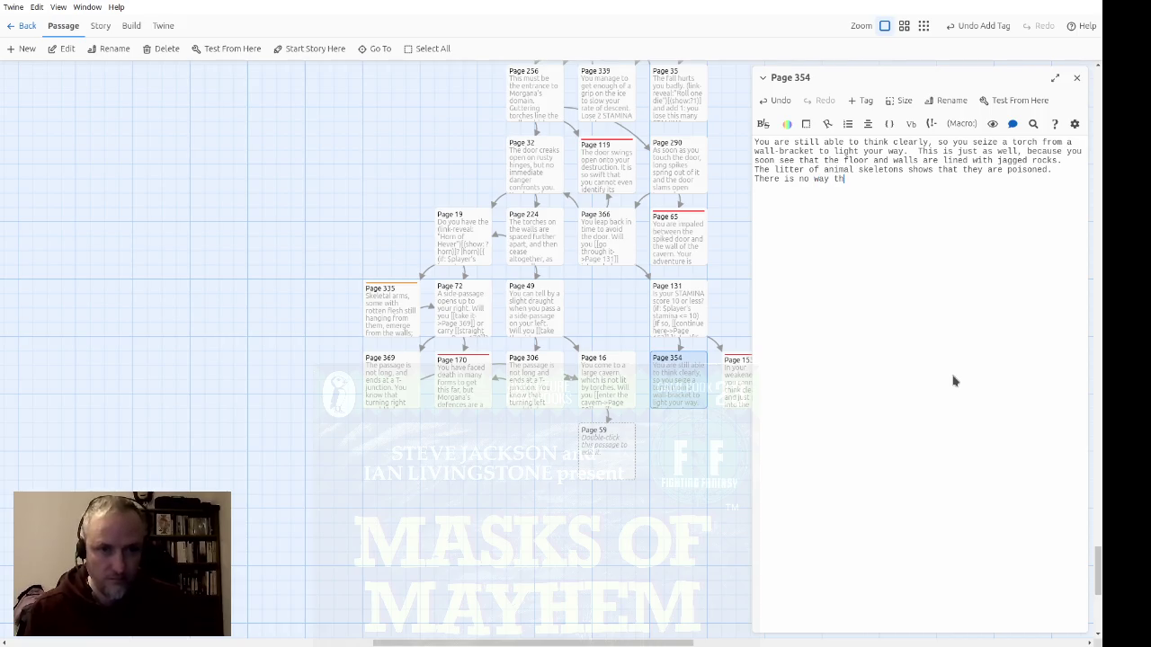
{"action": "type", "text": "re.  "}
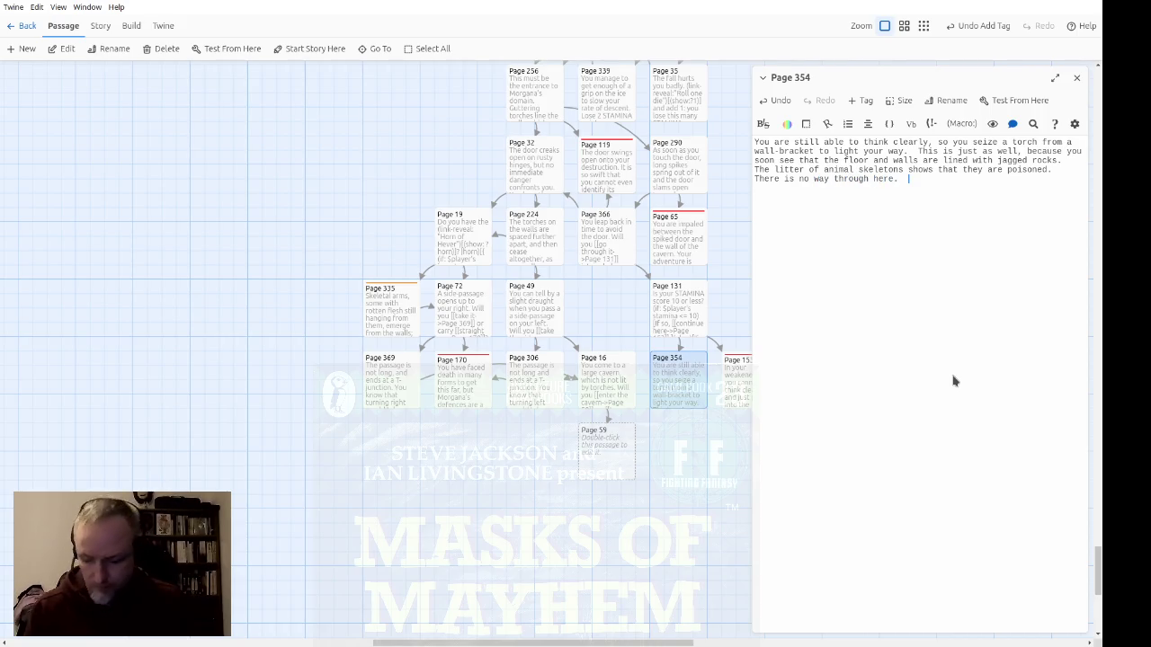
{"action": "type", "text": "Will you"}
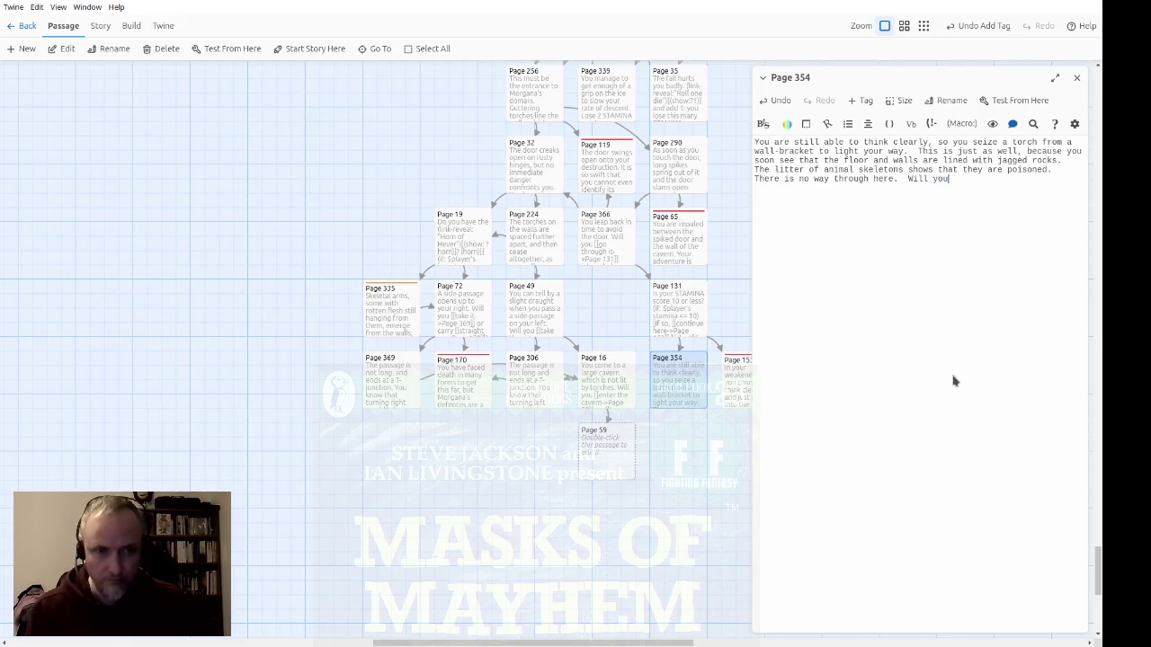
{"action": "type", "text": " try the [[stone d"}
{"action": "type", "text": ">Page "}
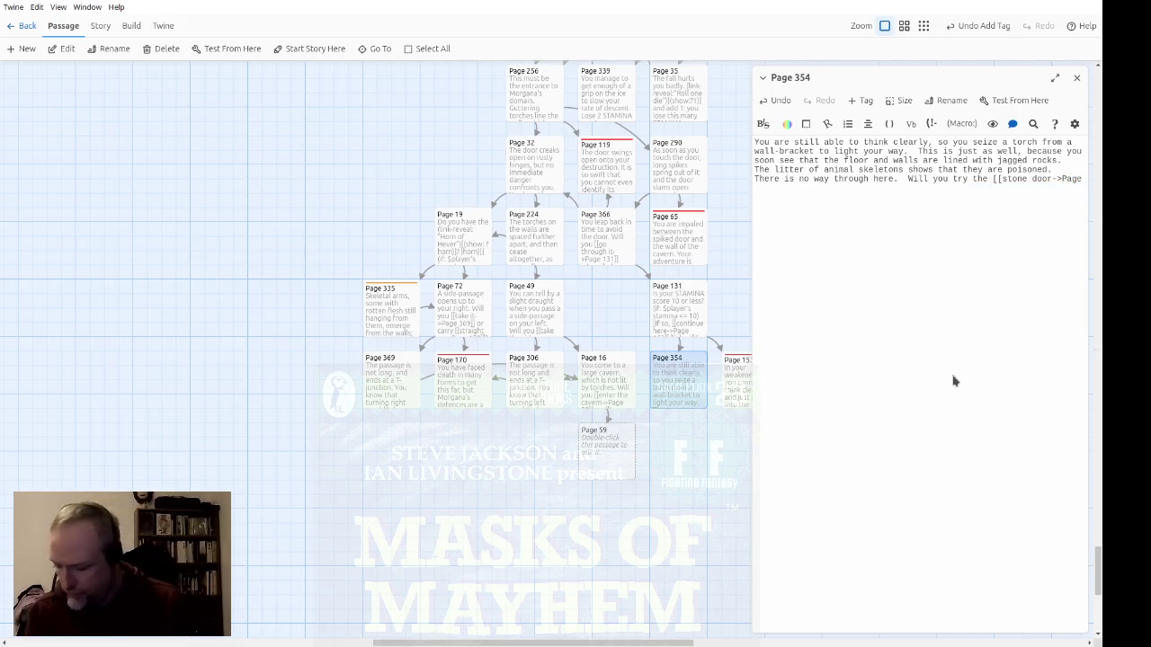
{"action": "type", "text": "119]]"}
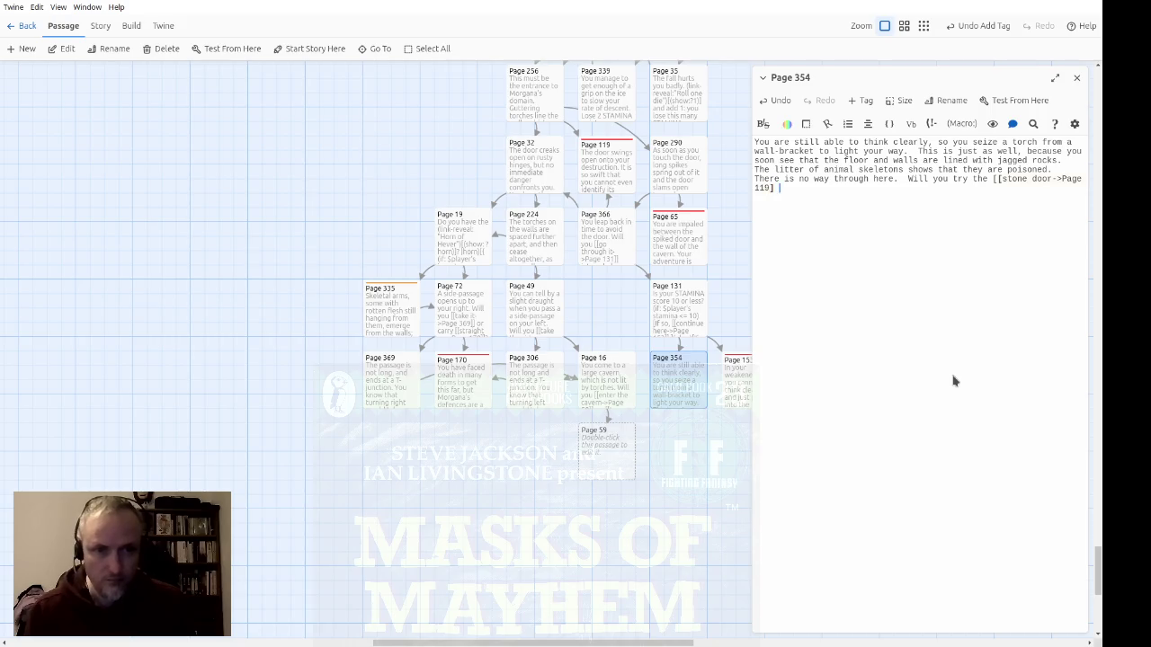
{"action": "key", "text": "BackSpace"}
{"action": "key", "text": "BackSpace"}
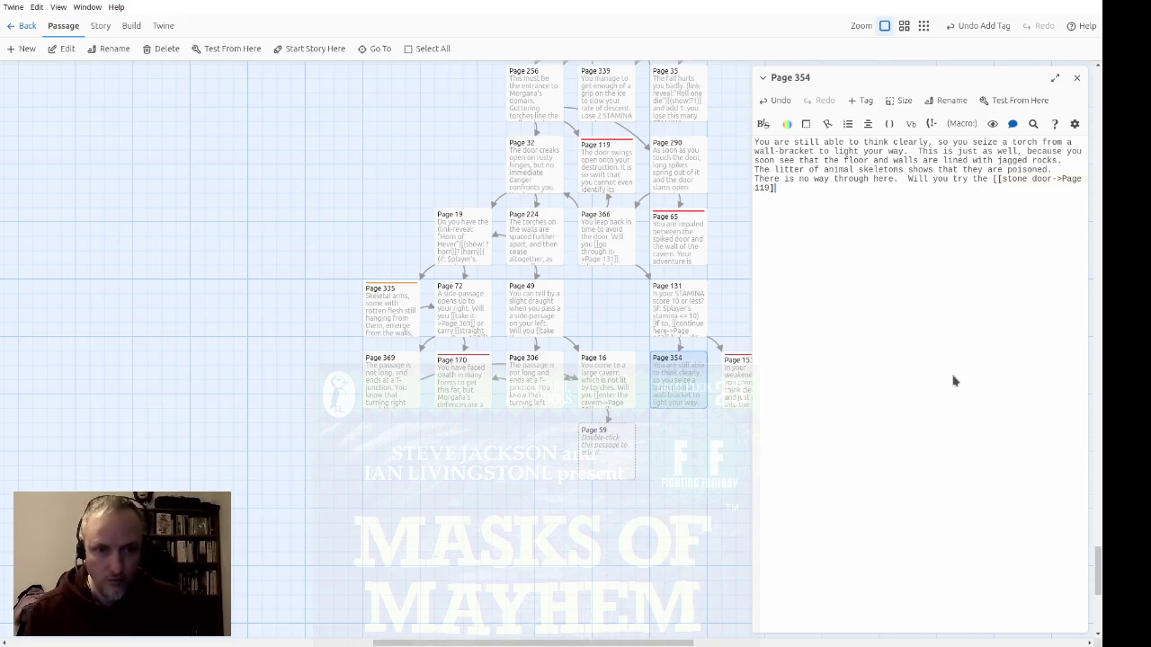
{"action": "type", "text": "]"}
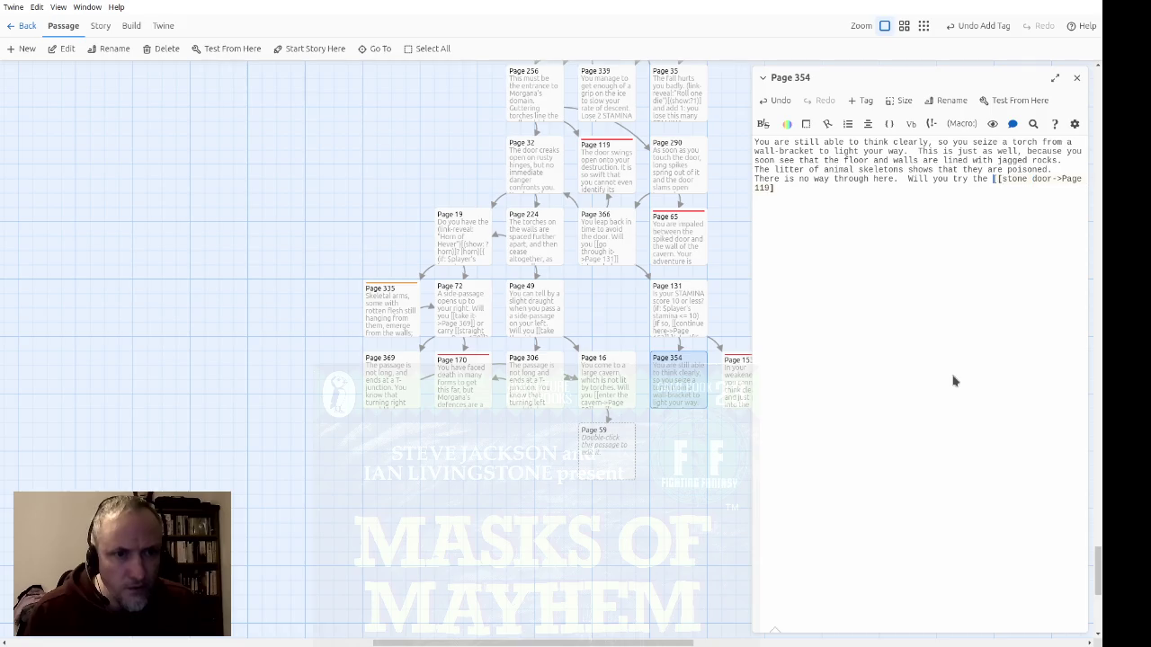
{"action": "type", "text": "]"}
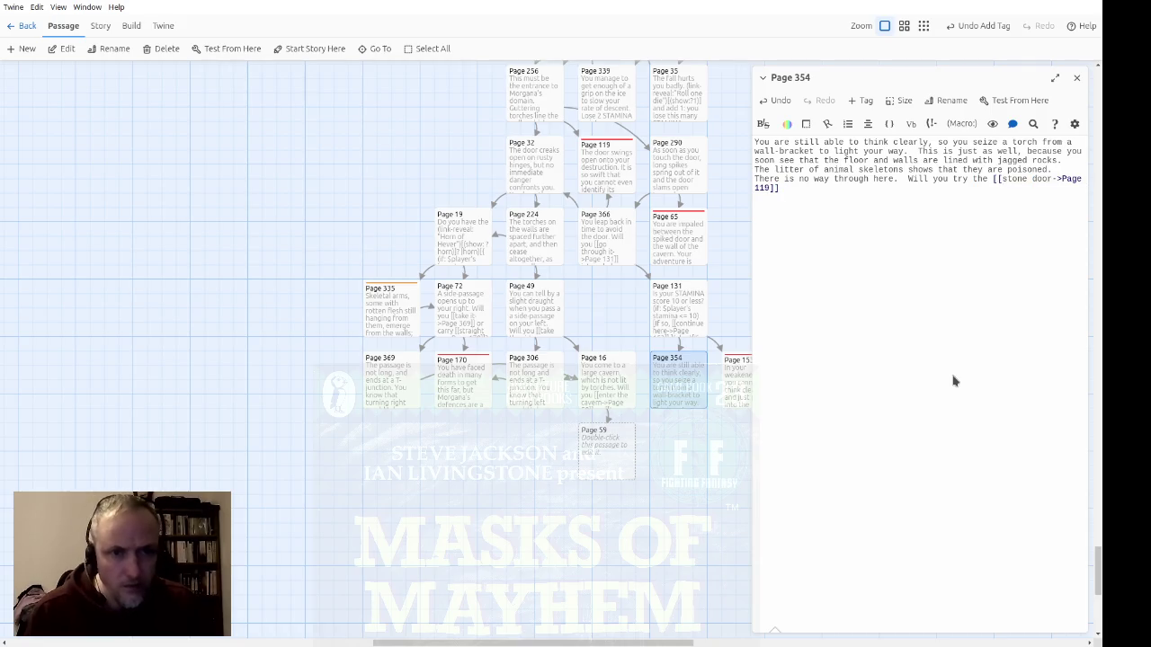
{"action": "type", "text": " or the [[woode"}
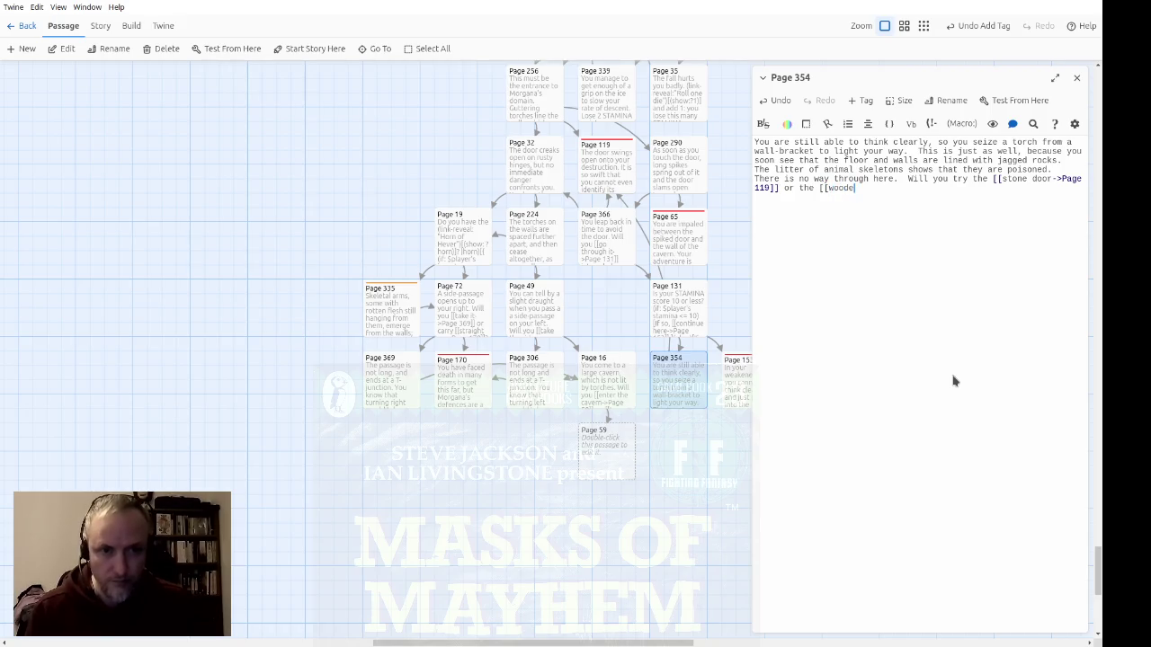
{"action": "type", "text": "n one->Page "}
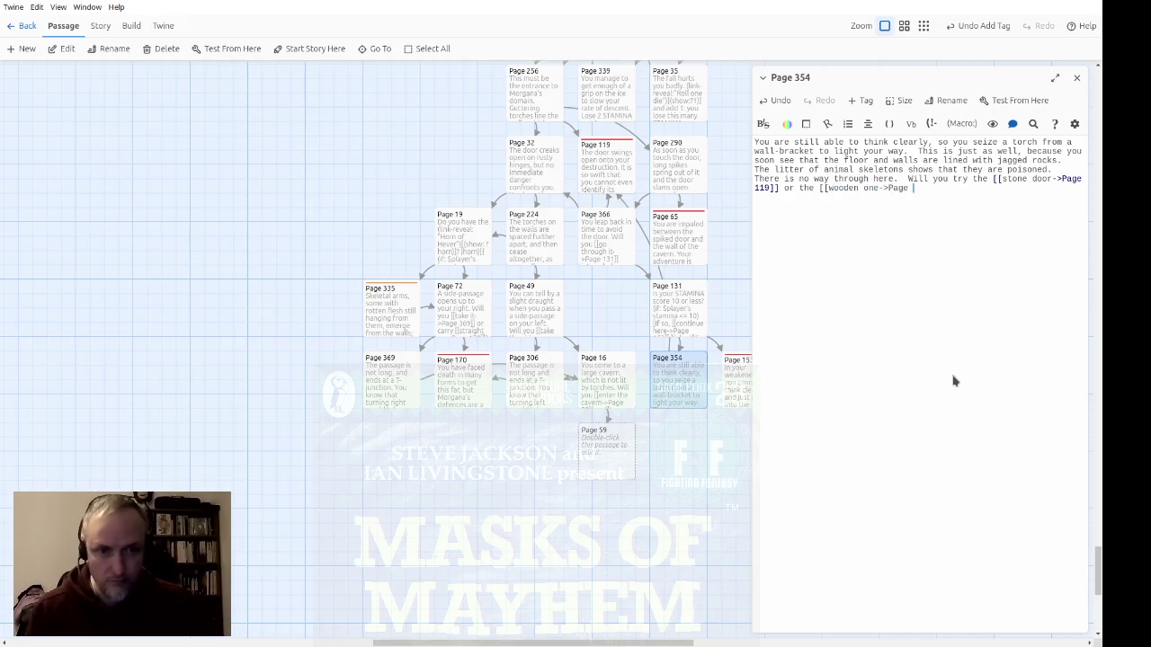
{"action": "type", "text": "32]]"}
{"action": "key", "text": "BackSpace"}
{"action": "key", "text": "BackSpace"}
{"action": "key", "text": "BackSpace"}
{"action": "type", "text": "door"}
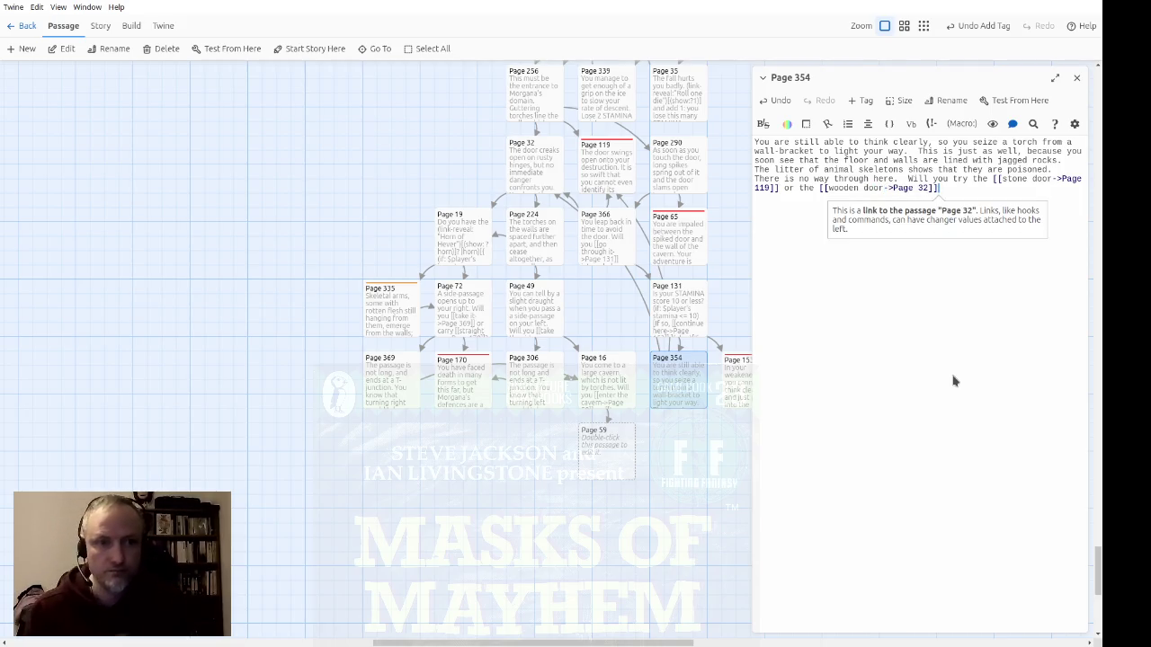
{"action": "type", "text": "?"}
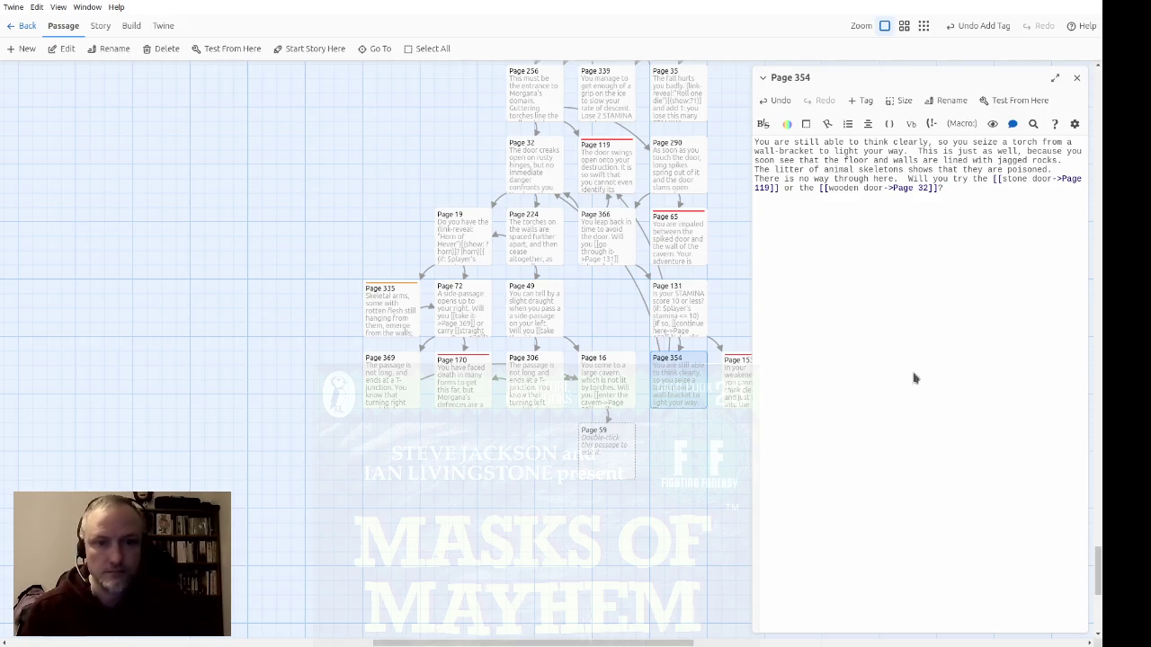
Step: Close the Page 354 editor and shift Pages 366, 65 and 131 slightly left on the map
{"action": "left_click", "coordinate": [1076, 79]}
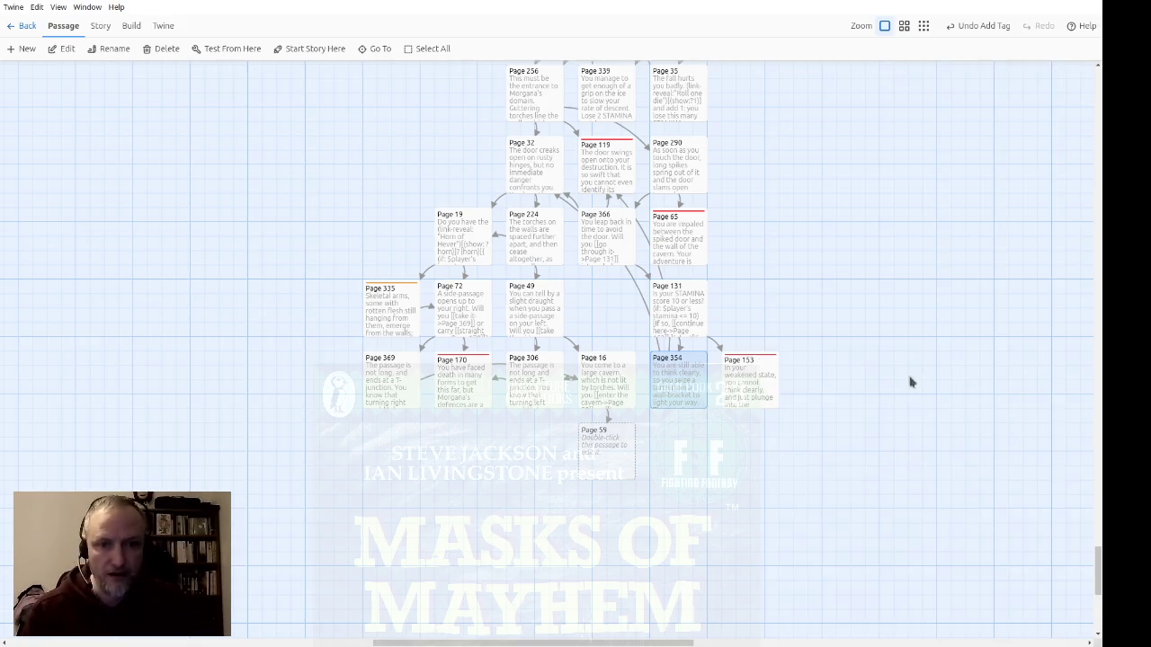
{"action": "scroll", "coordinate": [878, 341], "scroll_direction": "up", "scroll_amount": 3}
{"action": "scroll", "coordinate": [822, 544], "scroll_direction": "down", "scroll_amount": 5}
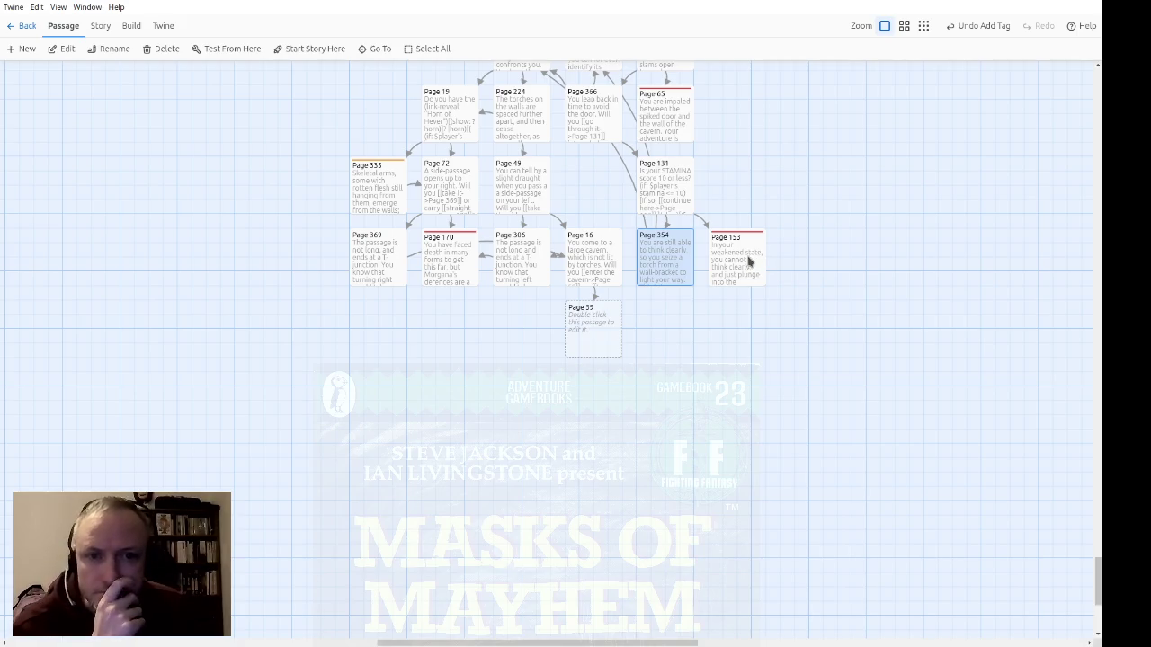
{"action": "scroll", "coordinate": [822, 285], "scroll_direction": "up", "scroll_amount": 3}
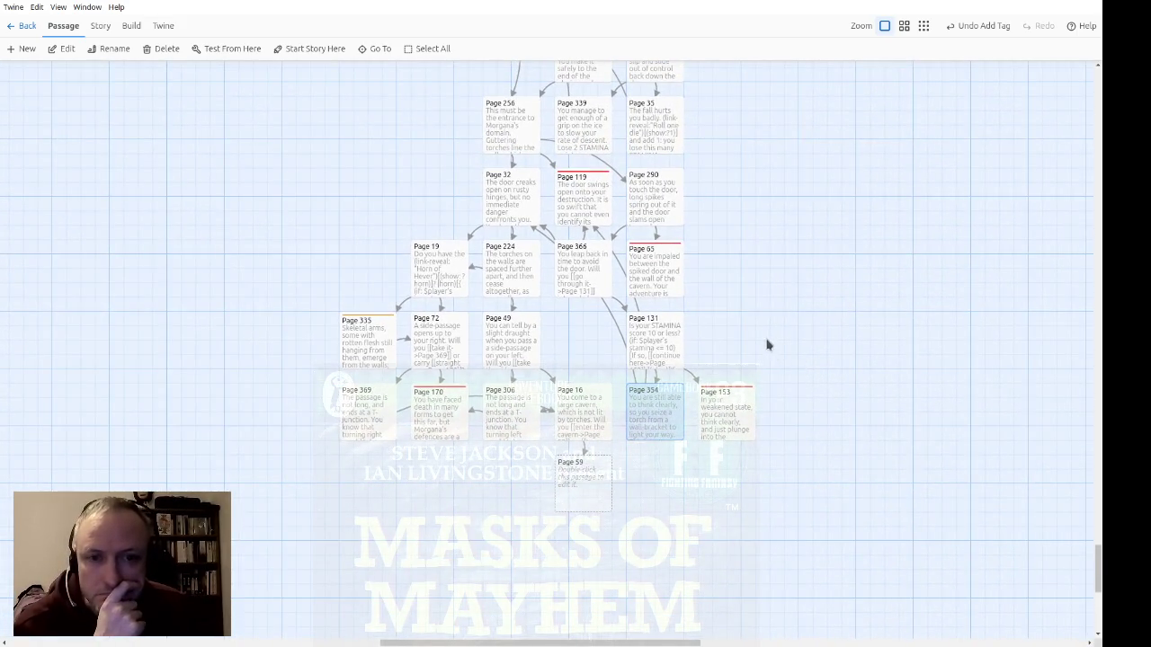
{"action": "mouse_move", "coordinate": [820, 432]}
{"action": "left_mouse_down"}
{"action": "mouse_move", "coordinate": [796, 424]}
{"action": "mouse_move", "coordinate": [729, 329]}
{"action": "mouse_move", "coordinate": [665, 268]}
{"action": "left_mouse_up"}
{"action": "left_click", "coordinate": [598, 274], "text": "ctrl"}
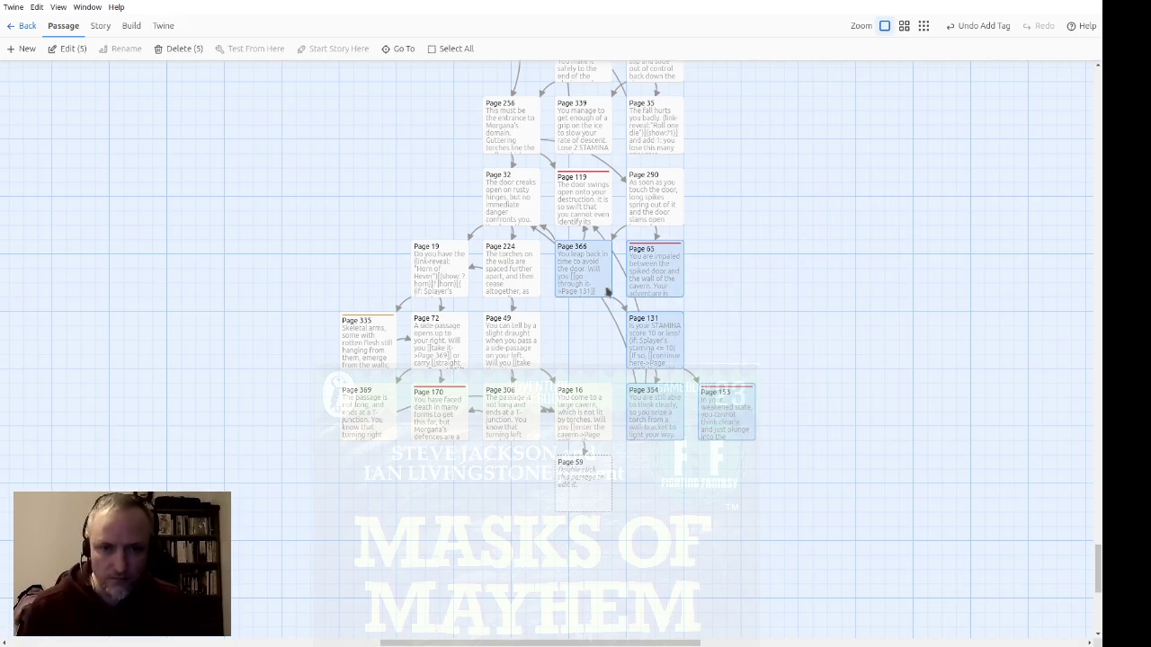
{"action": "left_click", "coordinate": [779, 339]}
{"action": "mouse_move", "coordinate": [744, 347]}
{"action": "left_mouse_down"}
{"action": "mouse_move", "coordinate": [617, 303]}
{"action": "mouse_move", "coordinate": [581, 269]}
{"action": "mouse_move", "coordinate": [677, 273]}
{"action": "mouse_move", "coordinate": [580, 267]}
{"action": "left_mouse_up"}
{"action": "left_click", "coordinate": [804, 313]}
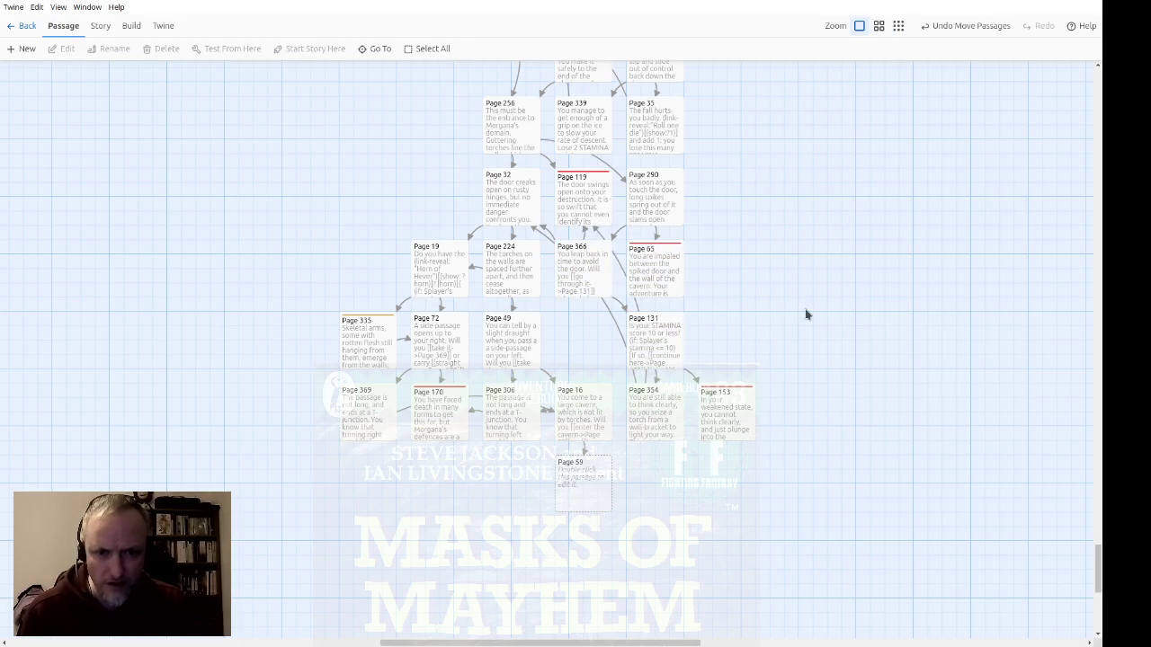
Step: Reposition Pages 153, 354, 65 and 366, placing Page 354 below Page 119 and Page 366 below Page 290
{"action": "left_click_drag", "start_coordinate": [729, 428], "coordinate": [729, 357]}
{"action": "left_click_drag", "start_coordinate": [663, 423], "coordinate": [592, 358]}
{"action": "mouse_move", "coordinate": [746, 360]}
{"action": "left_mouse_down"}
{"action": "mouse_move", "coordinate": [726, 404]}
{"action": "mouse_move", "coordinate": [673, 428]}
{"action": "mouse_move", "coordinate": [750, 362]}
{"action": "mouse_move", "coordinate": [736, 359]}
{"action": "left_mouse_up"}
{"action": "mouse_move", "coordinate": [673, 306]}
{"action": "left_mouse_down"}
{"action": "mouse_move", "coordinate": [709, 290]}
{"action": "mouse_move", "coordinate": [746, 233]}
{"action": "left_mouse_up"}
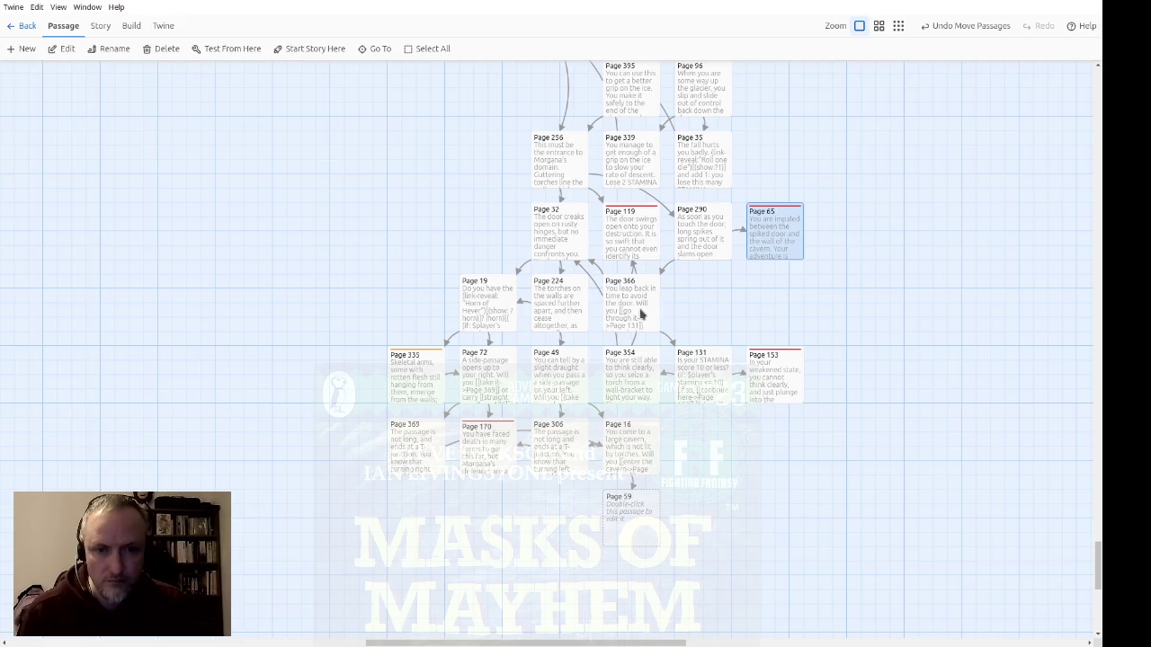
{"action": "left_click_drag", "start_coordinate": [649, 319], "coordinate": [697, 312]}
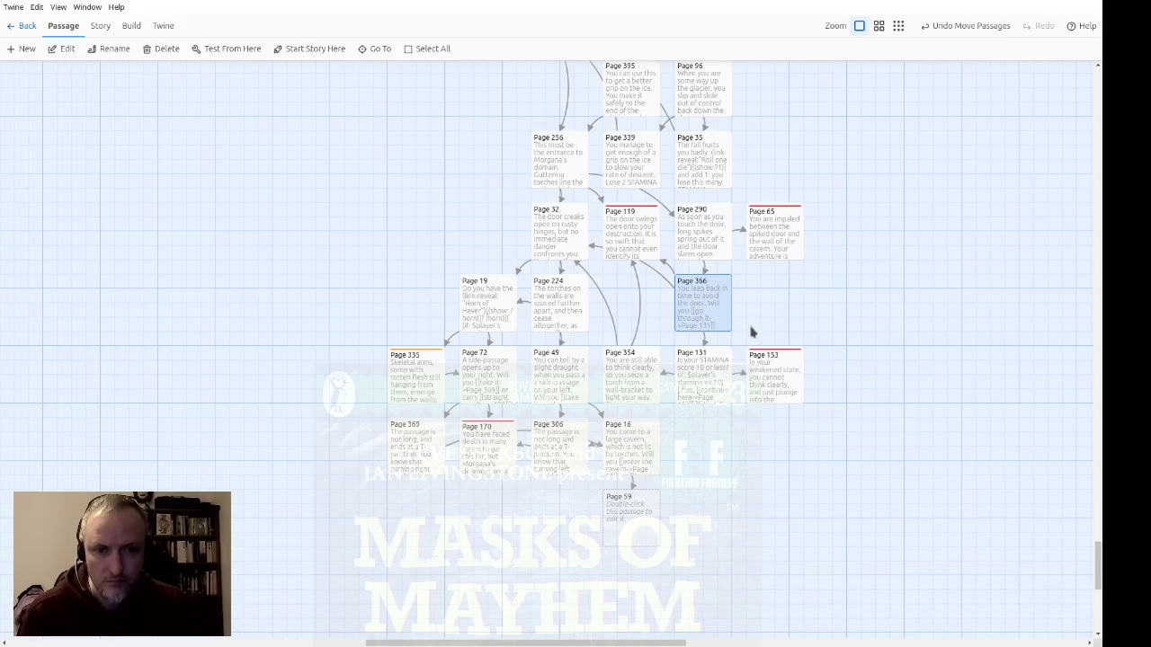
{"action": "mouse_move", "coordinate": [644, 385]}
{"action": "left_mouse_down"}
{"action": "mouse_move", "coordinate": [639, 354]}
{"action": "mouse_move", "coordinate": [663, 348]}
{"action": "mouse_move", "coordinate": [657, 315]}
{"action": "left_mouse_up"}
{"action": "scroll", "coordinate": [768, 470], "scroll_direction": "down", "scroll_amount": 1}
{"action": "scroll", "coordinate": [745, 452], "scroll_direction": "up", "scroll_amount": 1}
{"action": "scroll", "coordinate": [745, 452], "scroll_direction": "left", "scroll_amount": 2}
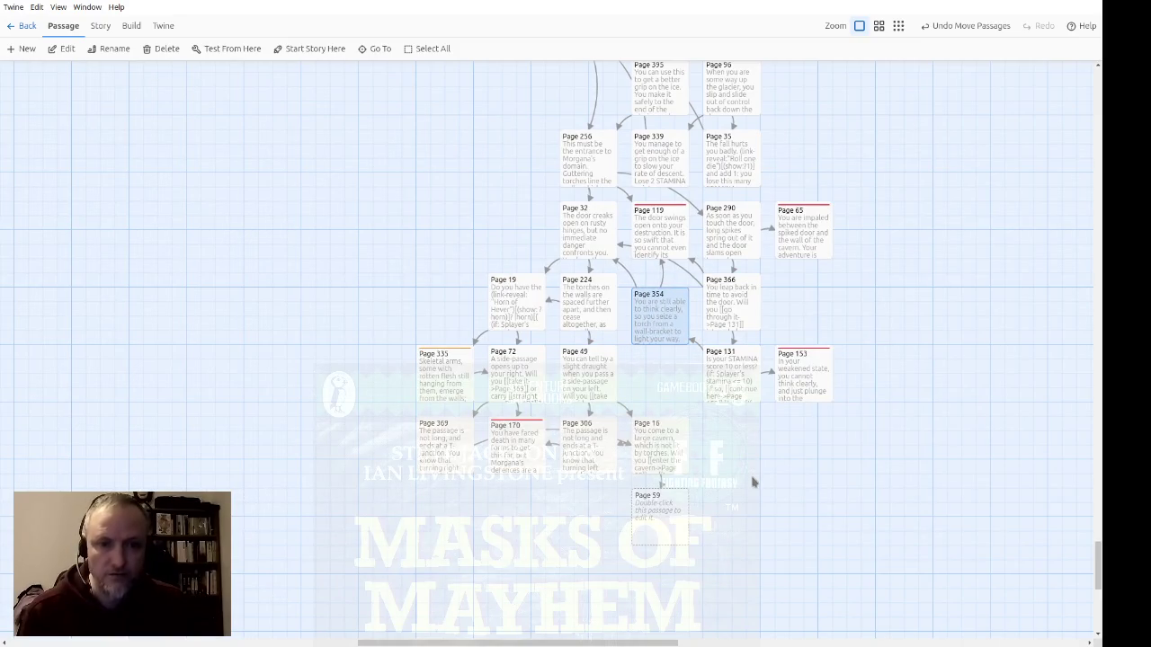
{"action": "left_click_drag", "start_coordinate": [677, 338], "coordinate": [677, 321]}
{"action": "scroll", "coordinate": [872, 341], "scroll_direction": "up", "scroll_amount": 2}
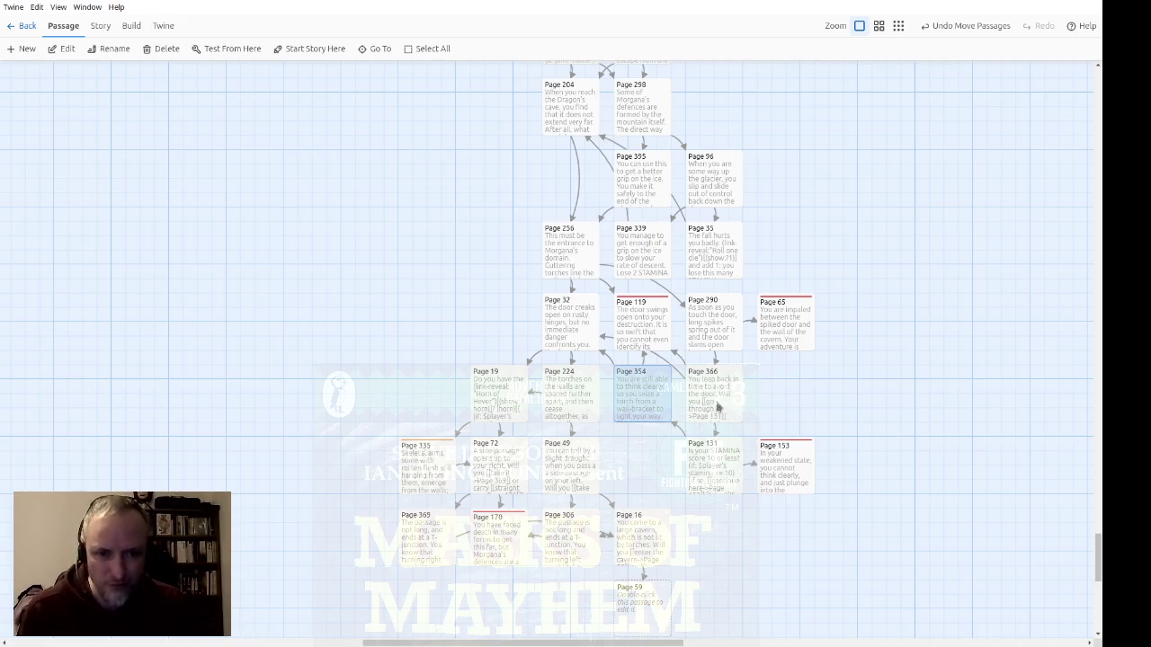
{"action": "scroll", "coordinate": [870, 228], "scroll_direction": "up", "scroll_amount": 5}
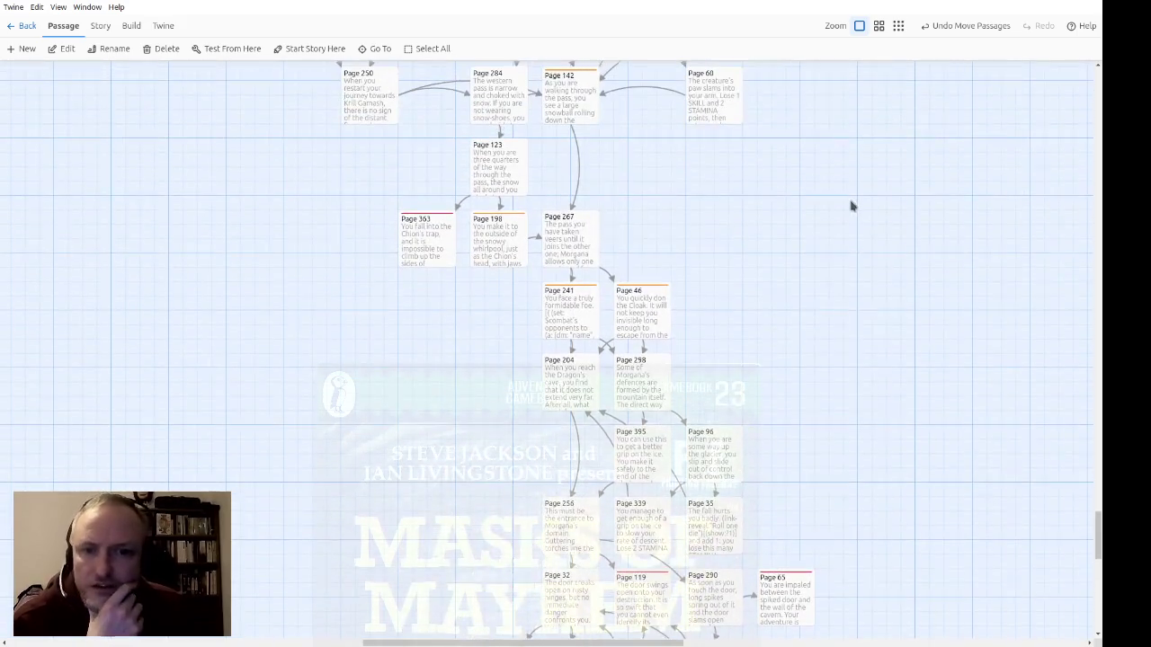
{"action": "scroll", "coordinate": [876, 211], "scroll_direction": "down", "scroll_amount": 3}
{"action": "scroll", "coordinate": [760, 222], "scroll_direction": "up", "scroll_amount": 7}
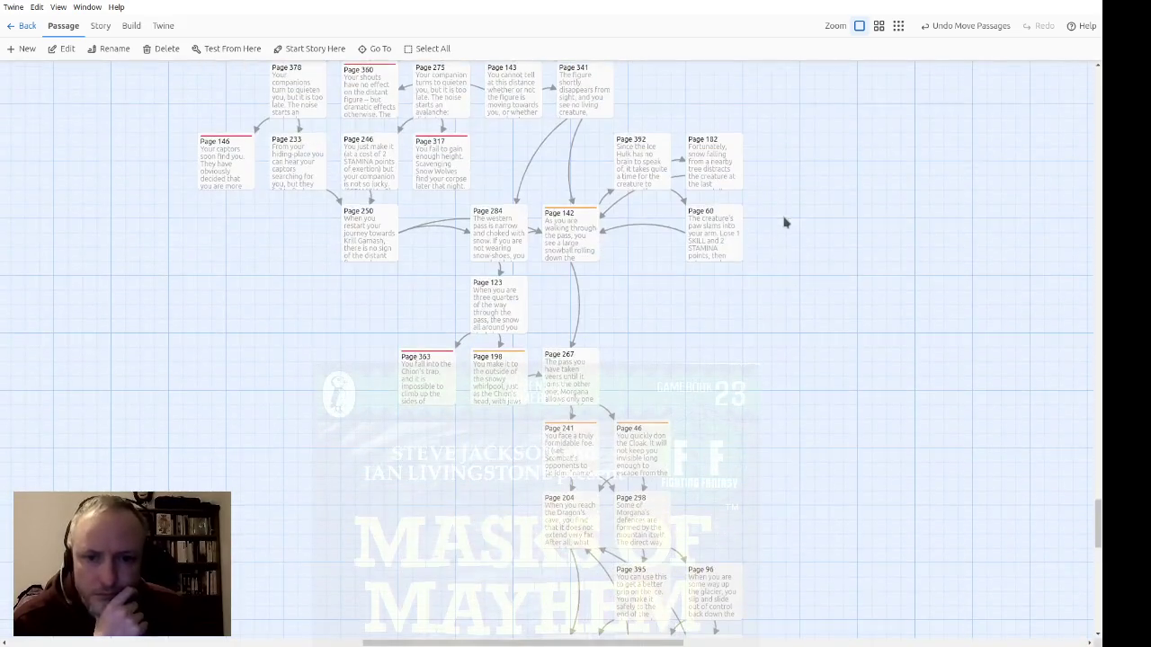
{"action": "scroll", "coordinate": [662, 265], "scroll_direction": "down", "scroll_amount": 10}
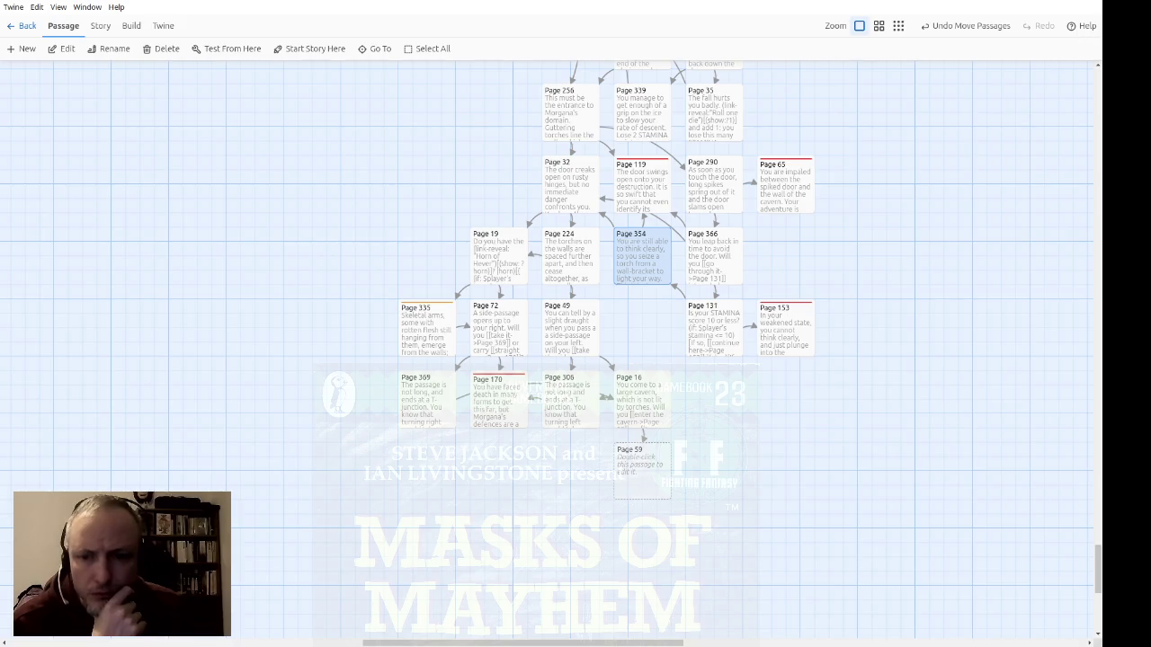
{"action": "double_click", "coordinate": [632, 479]}
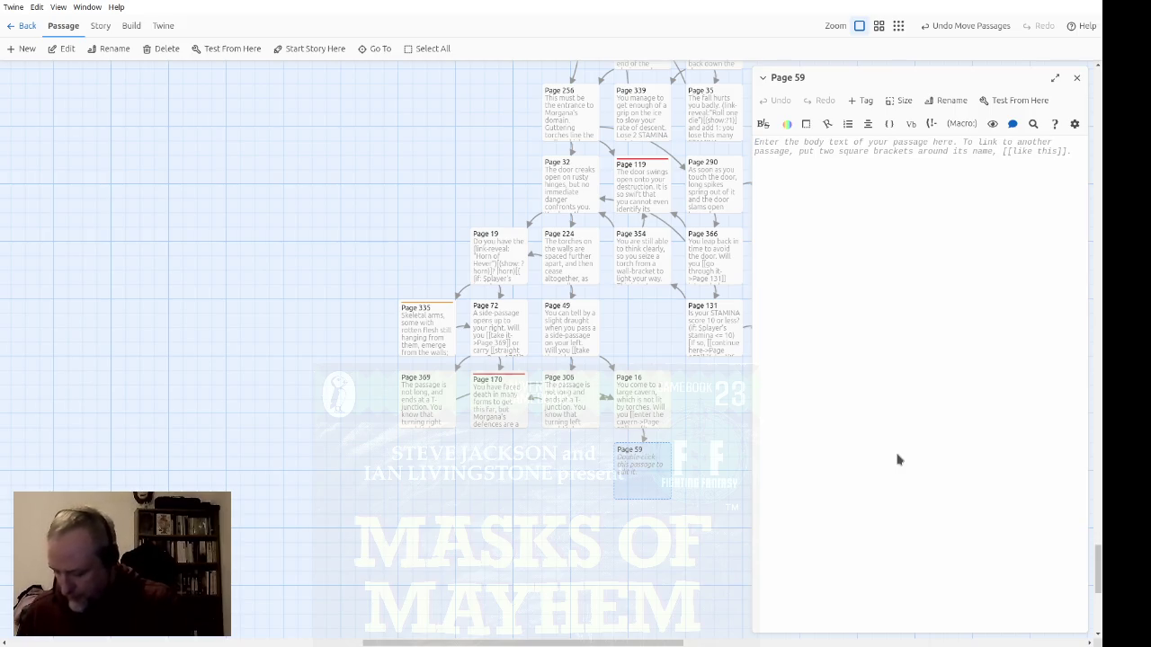
Step: Begin Page 59 with eleven Golems emerging from the darkness and surrounding you
{"action": "type", "text": "E"}
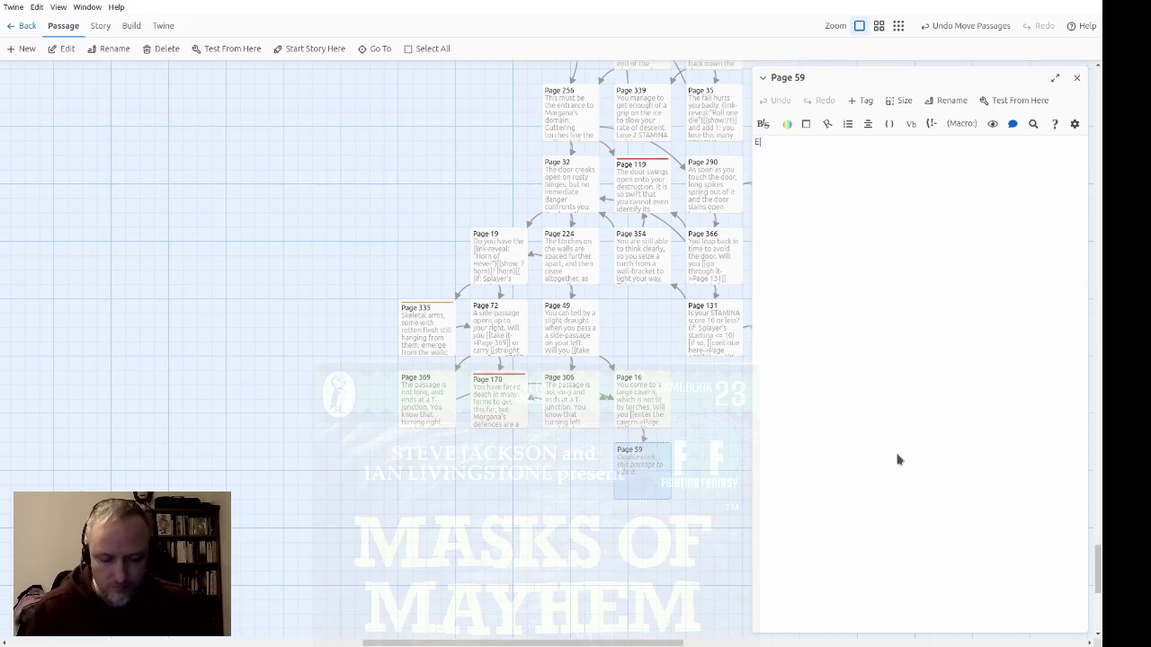
{"action": "type", "text": "leven vashaped s lo"}
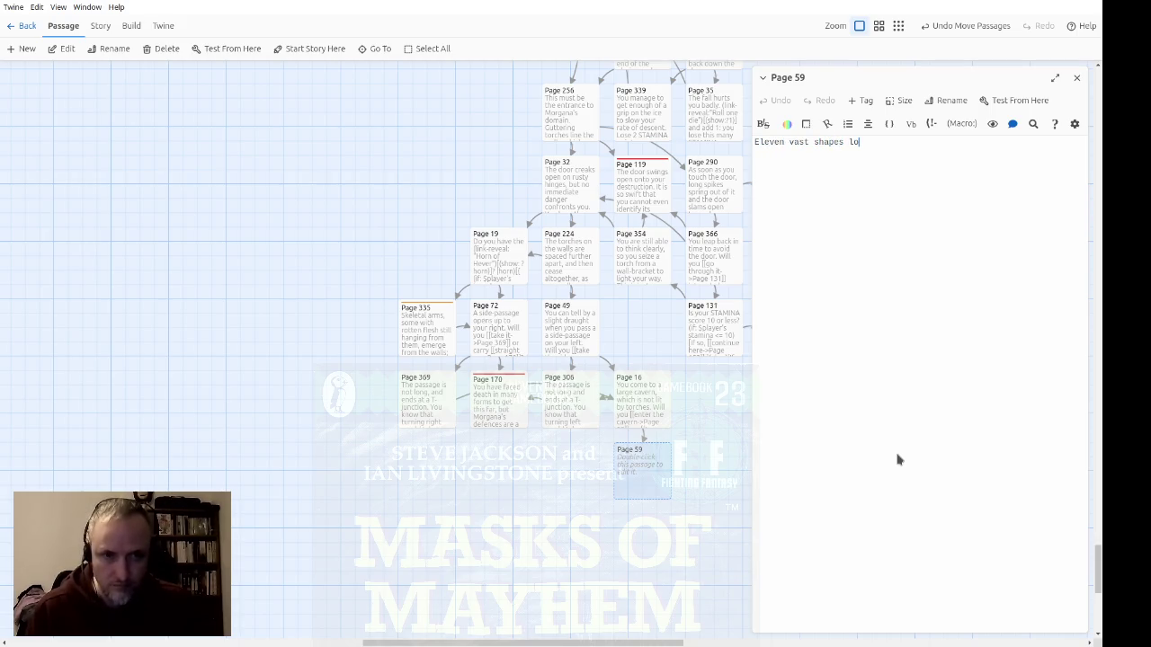
{"action": "type", "text": "e"}
{"action": "key", "text": "BackSpace"}
{"action": "key", "text": "BackSpace"}
{"action": "key", "text": "BackSpace"}
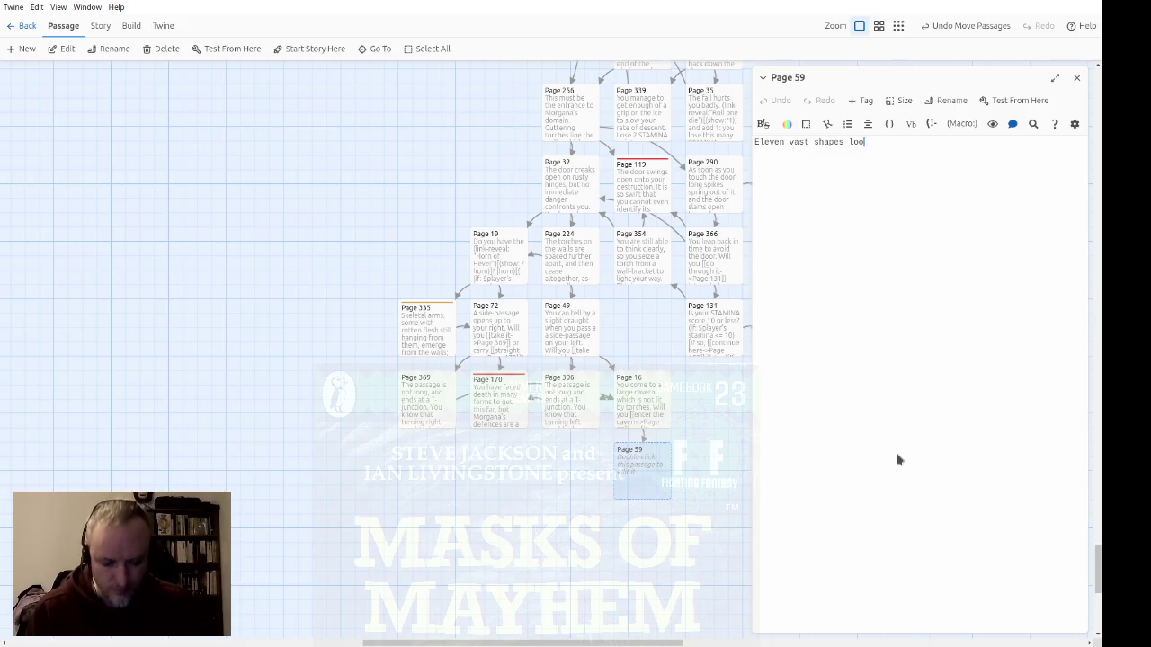
{"action": "type", "text": "m out of the "}
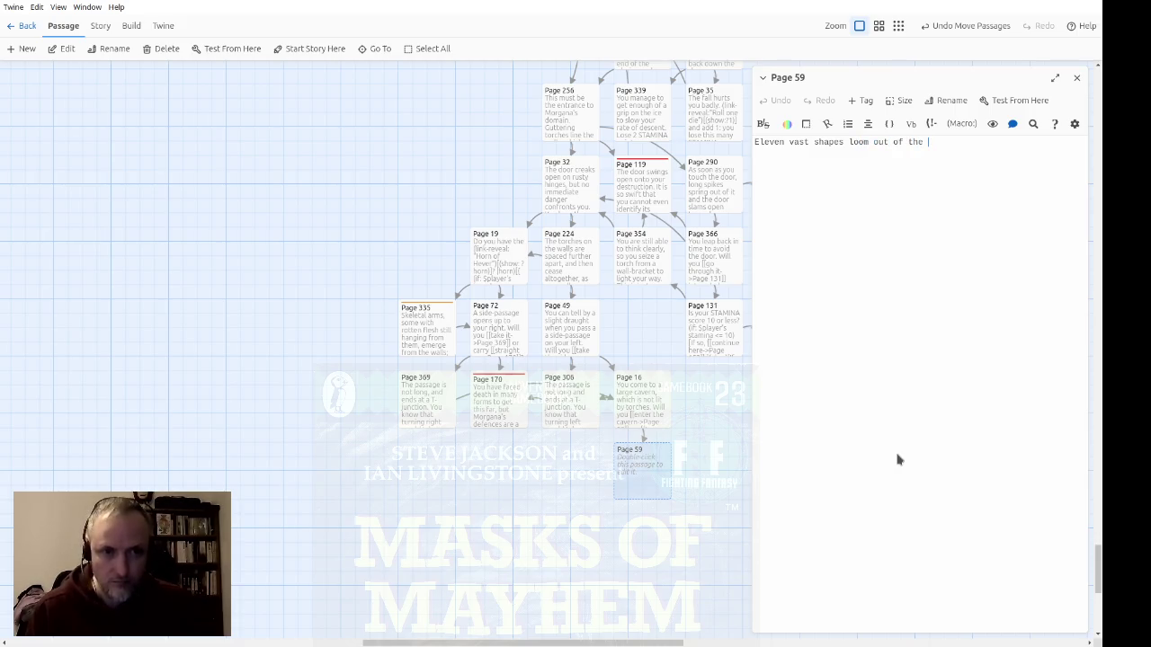
{"action": "type", "text": "darkness."}
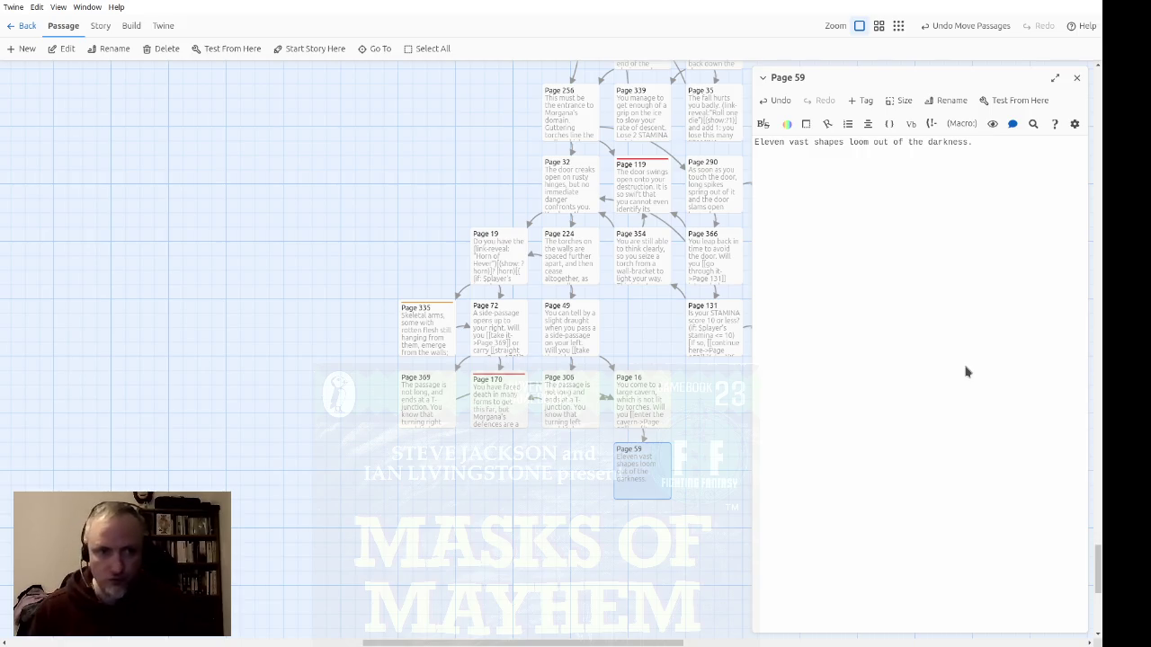
{"action": "type", "text": "  One of th"}
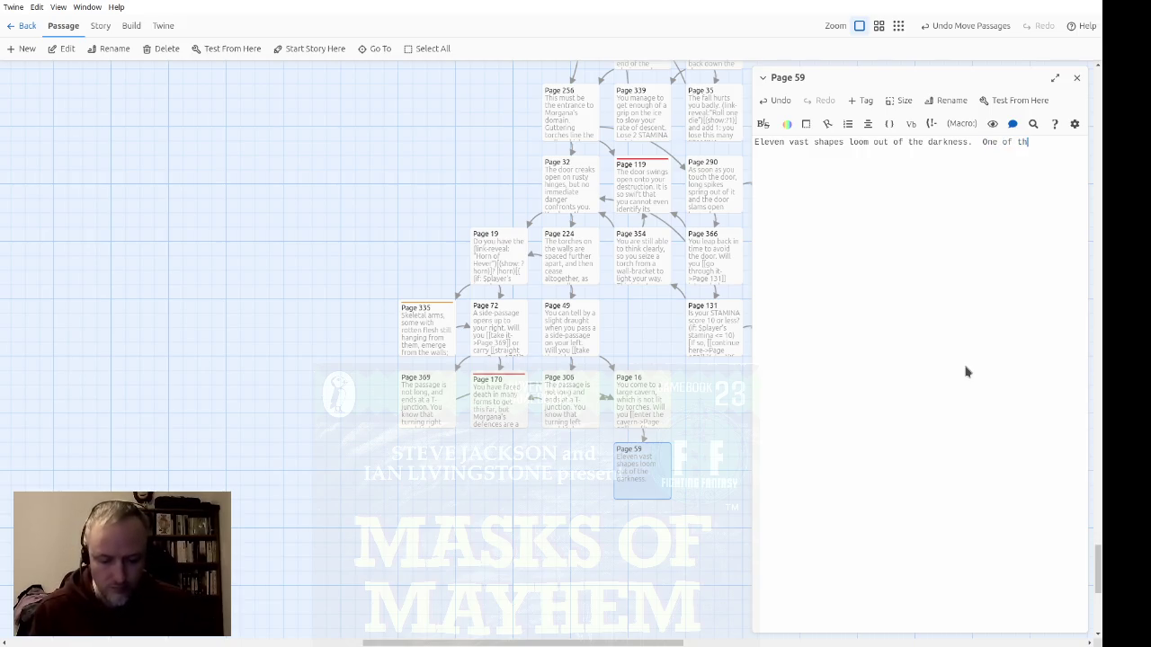
{"action": "type", "text": "em lights a torch, and"}
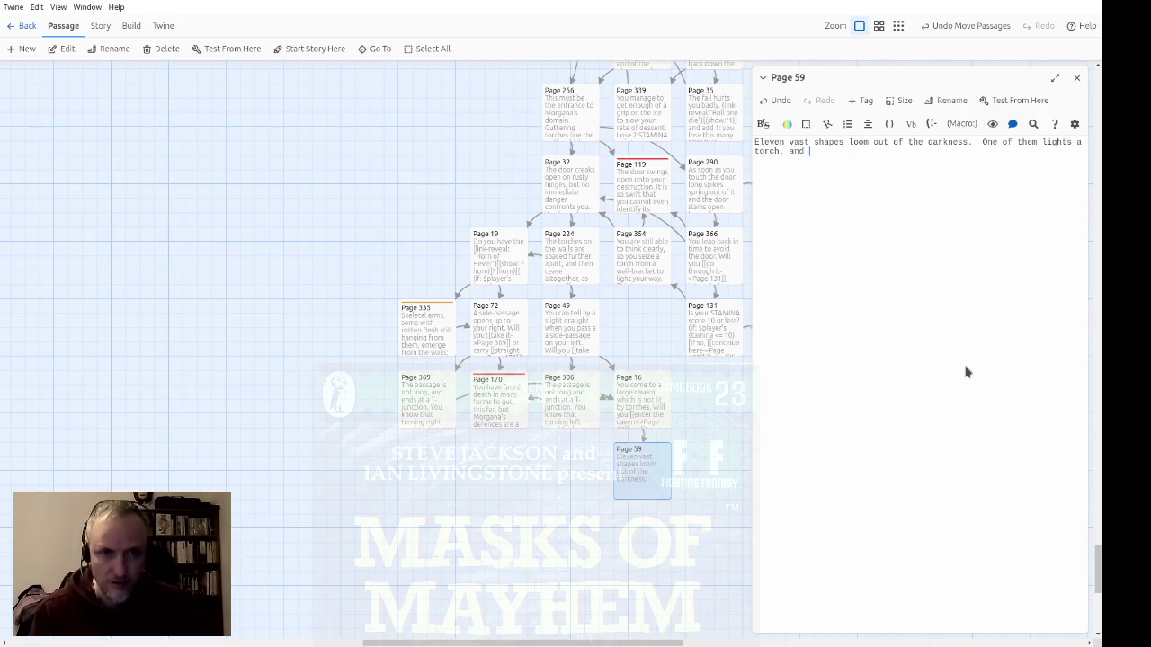
{"action": "type", "text": " th"}
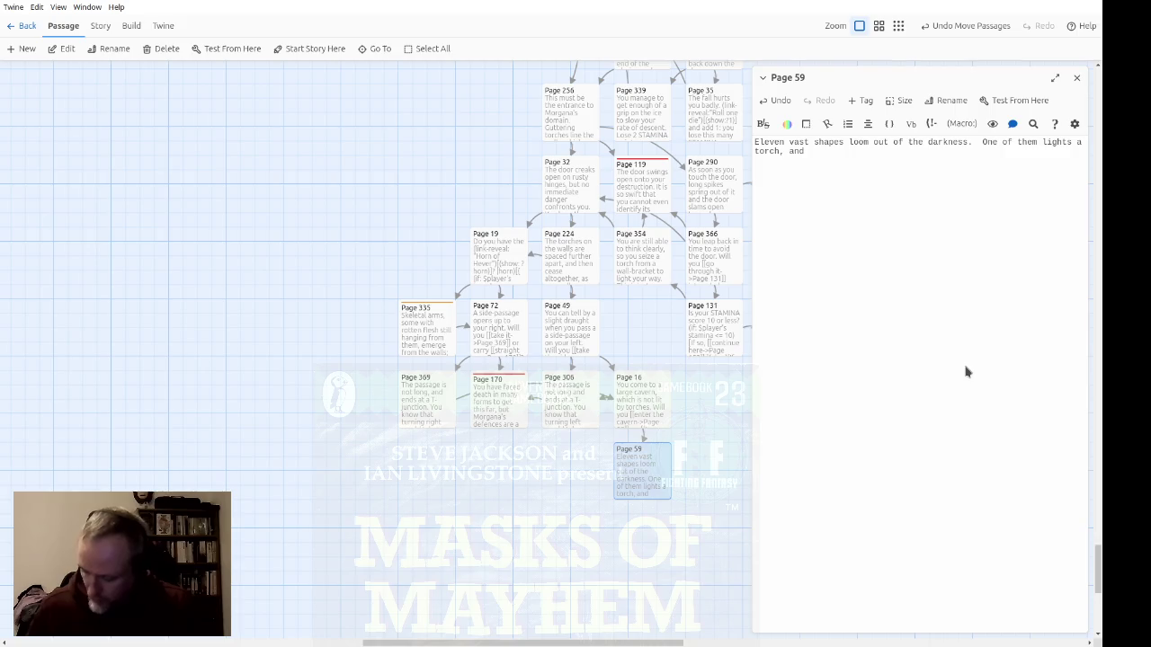
{"action": "type", "text": "en you can see that "}
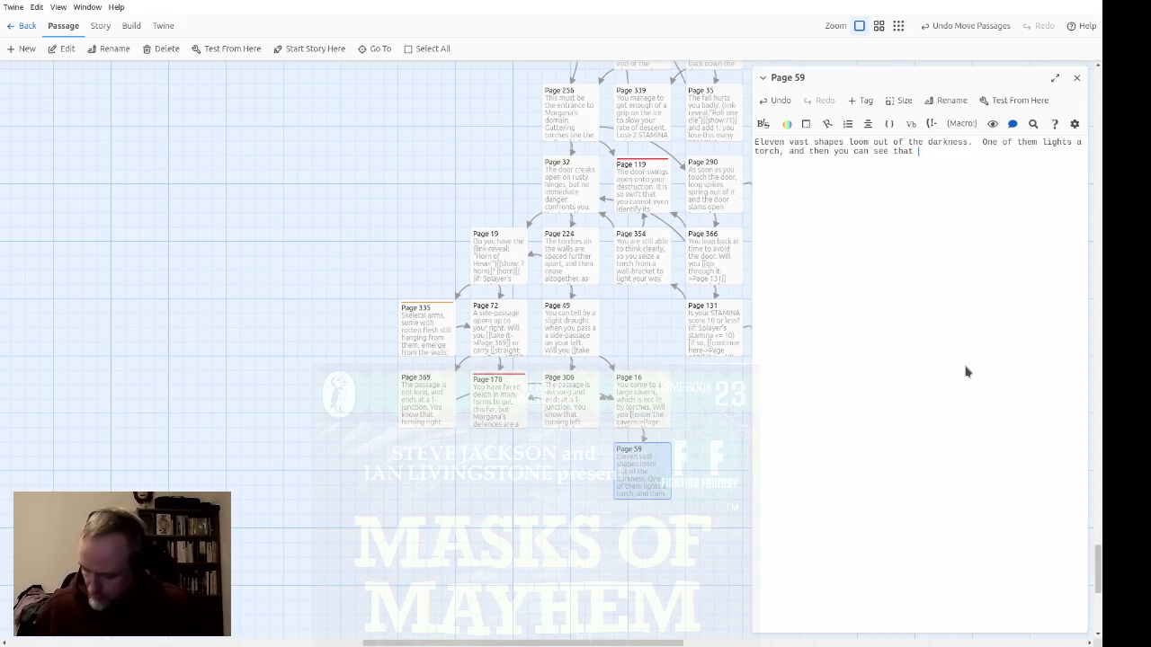
{"action": "type", "text": "th"}
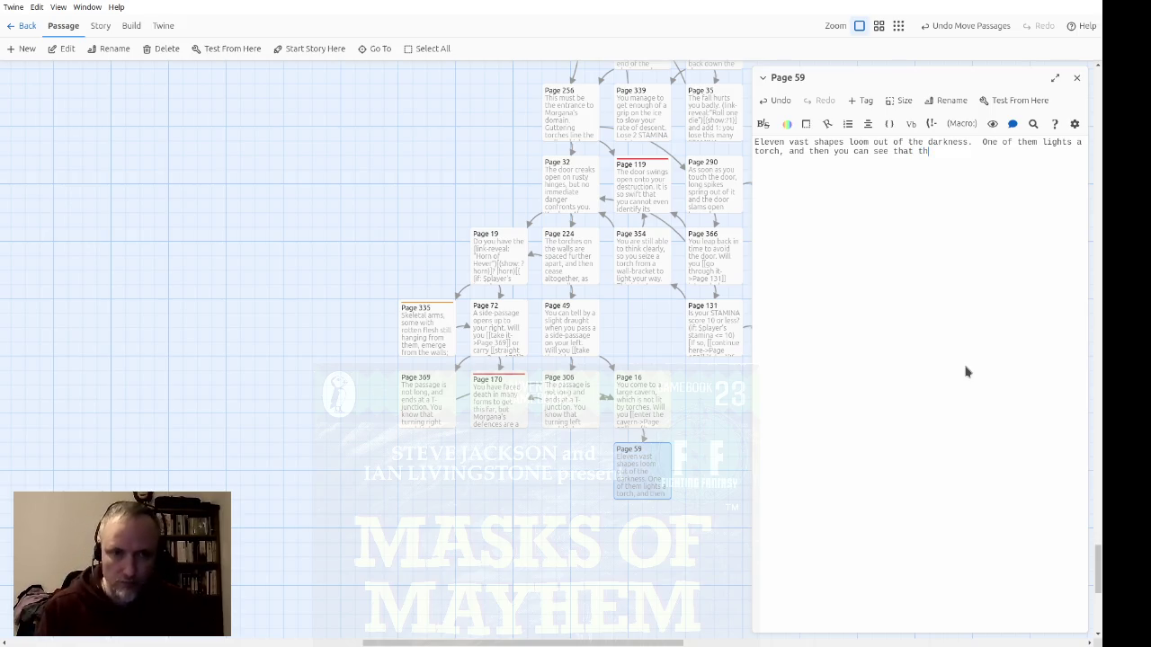
{"action": "type", "text": "e eleven Gol"}
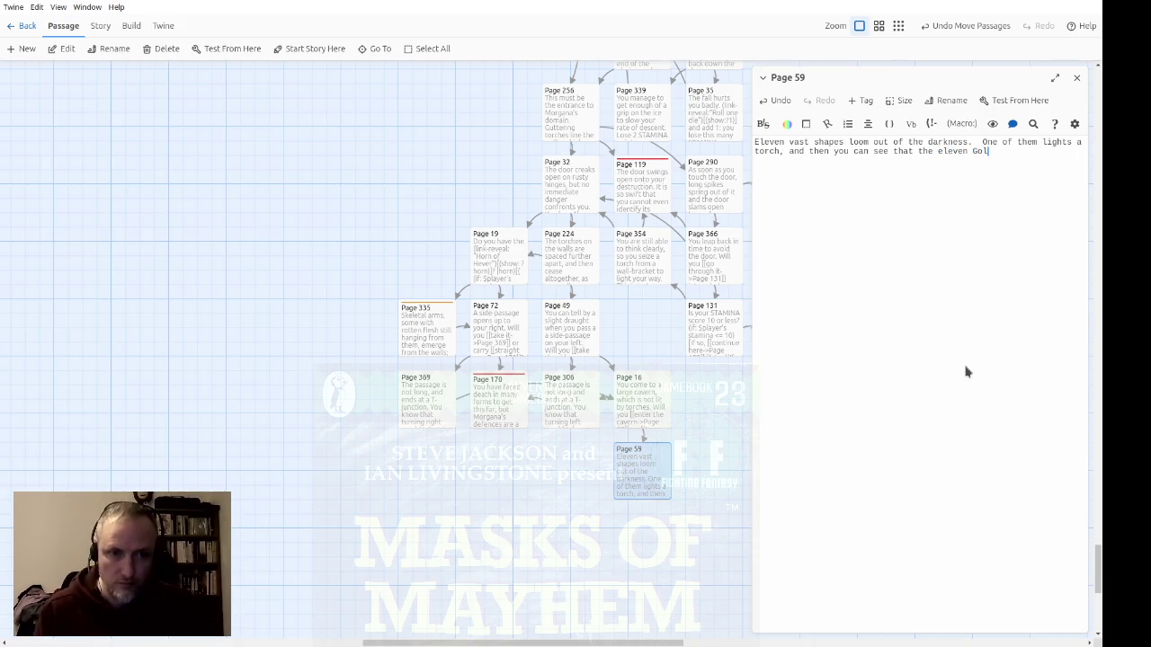
{"action": "type", "text": "ems are surroun"}
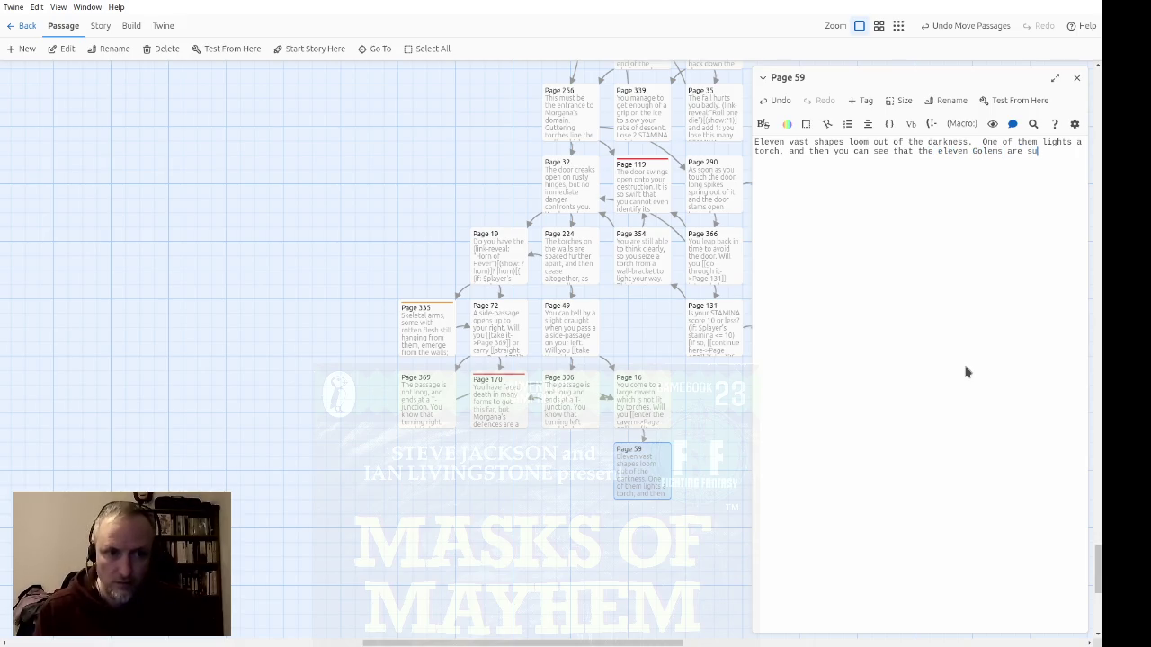
{"action": "type", "text": "ding you."}
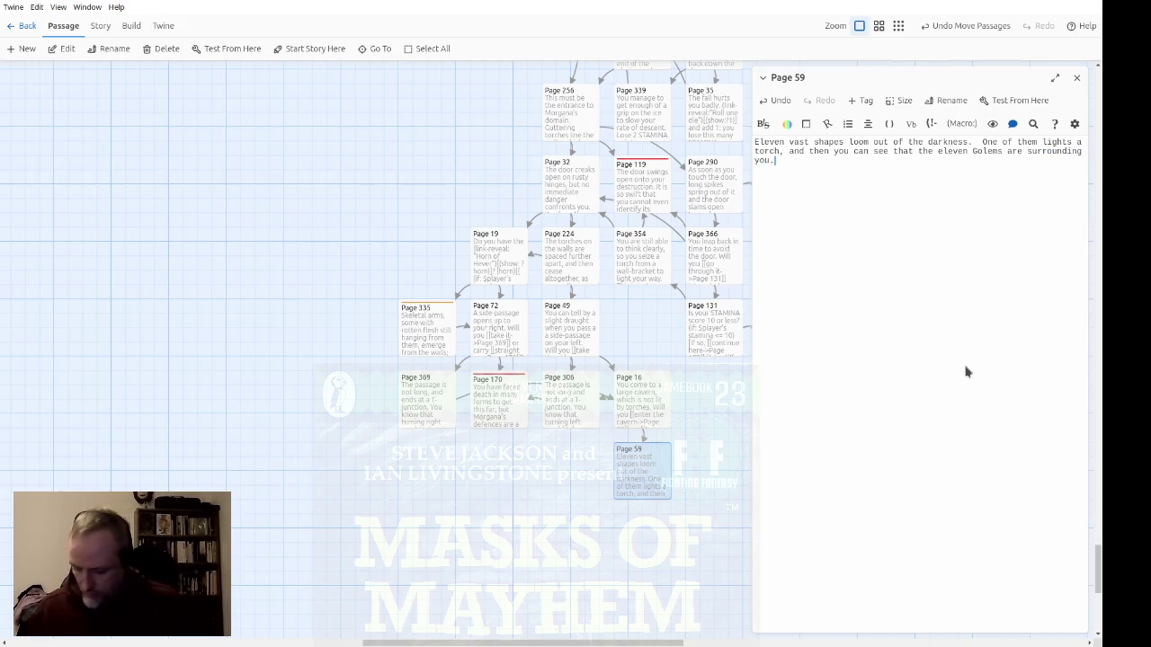
{"action": "type", "text": "  There is no"}
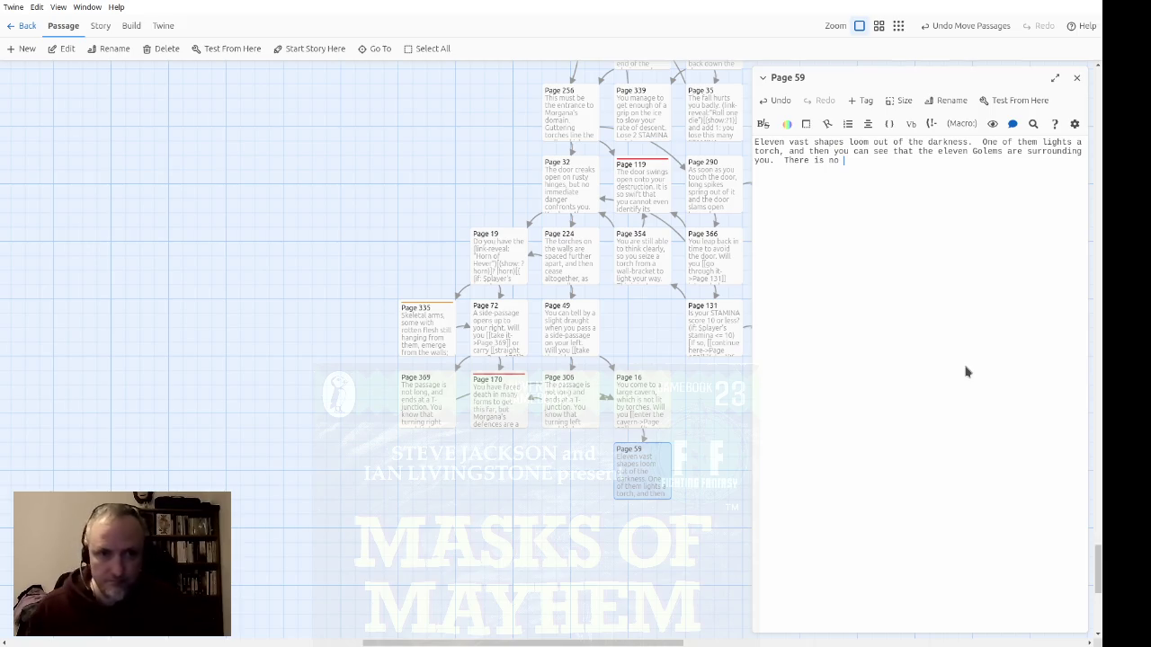
Step: Add that there's no time to reach your pack; without Galrin, your body is mangled and adventure over
{"action": "type", "text": "ime to get anything from"}
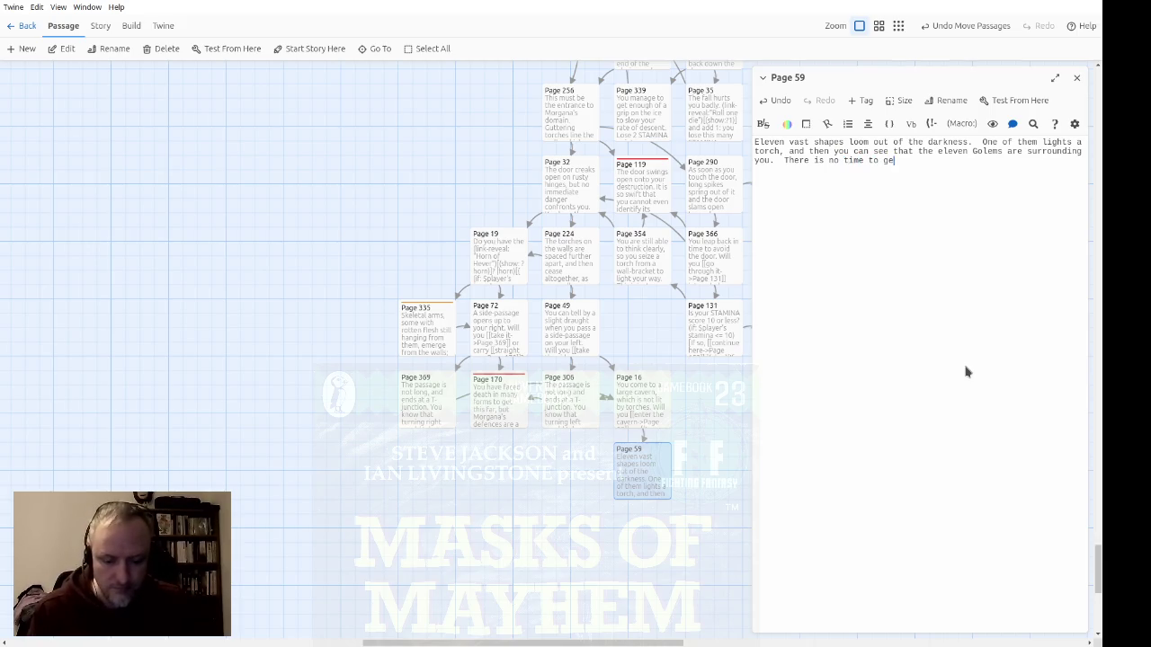
{"action": "type", "text": " y"}
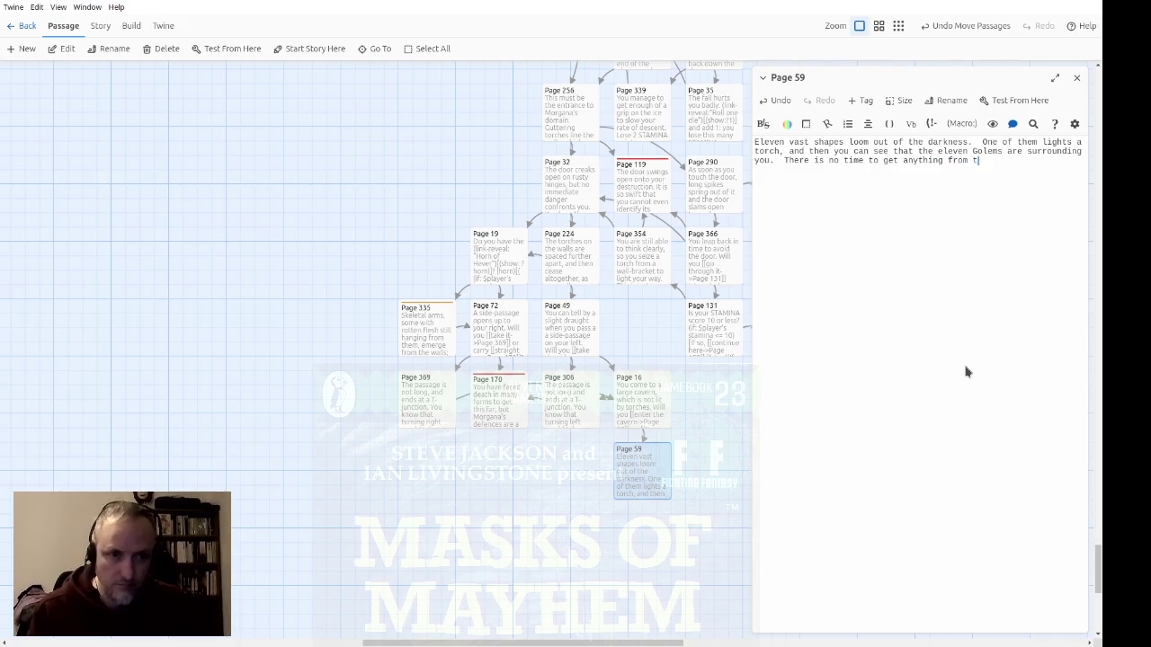
{"action": "type", "text": "our pack.  If you can ca"}
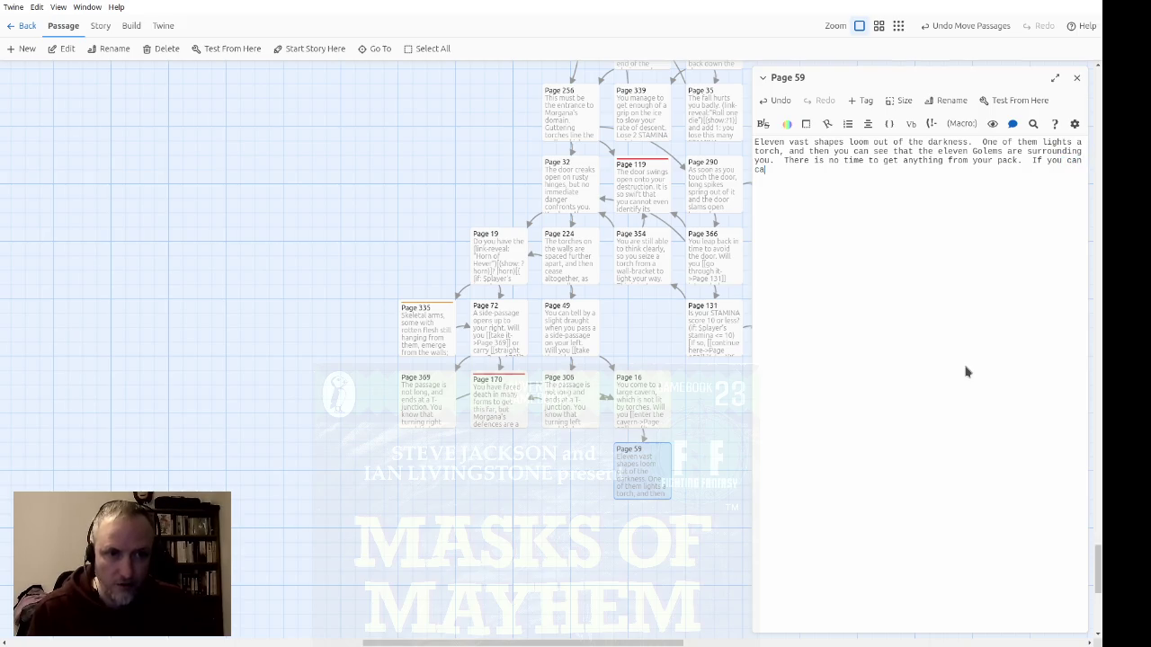
{"action": "type", "text": "ll on Galrin"}
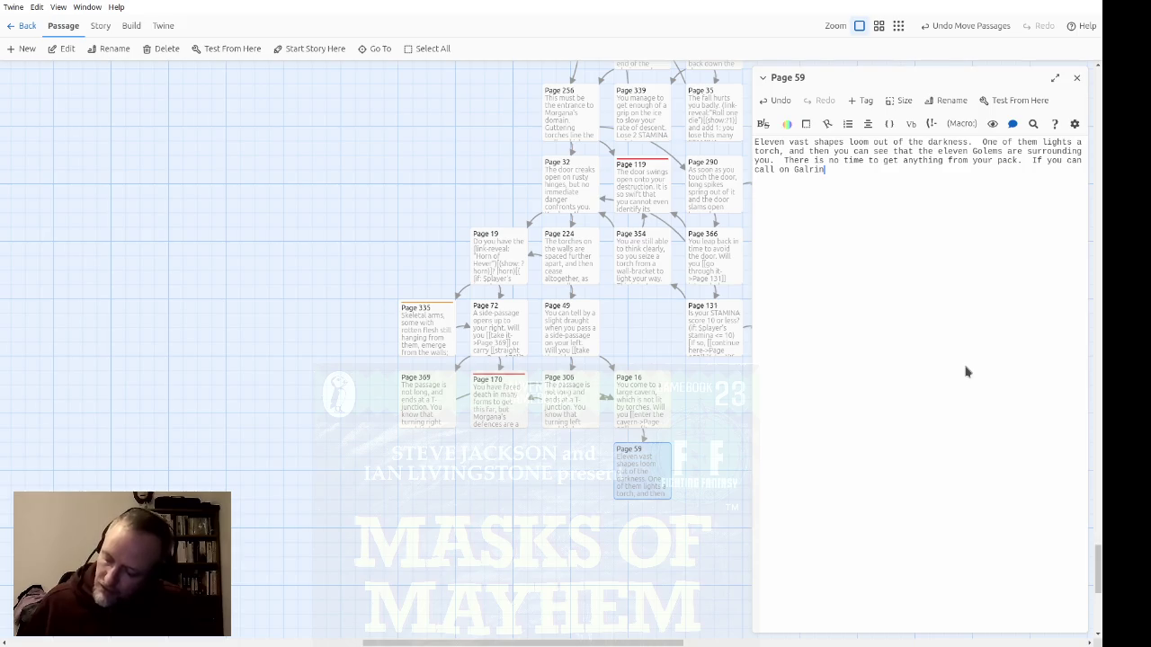
{"action": "type", "text": "m you will"}
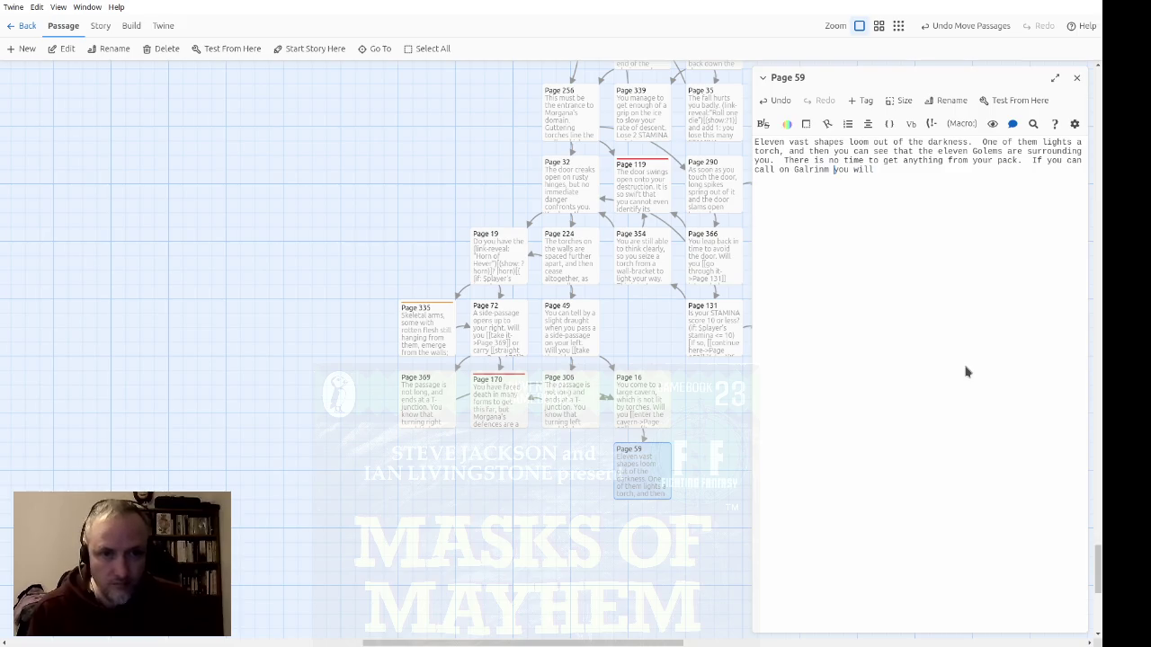
{"action": "key", "text": "BackSpace"}
{"action": "type", "text": ","}
{"action": "key", "text": "End"}
{"action": "type", "text": "know where to turn"}
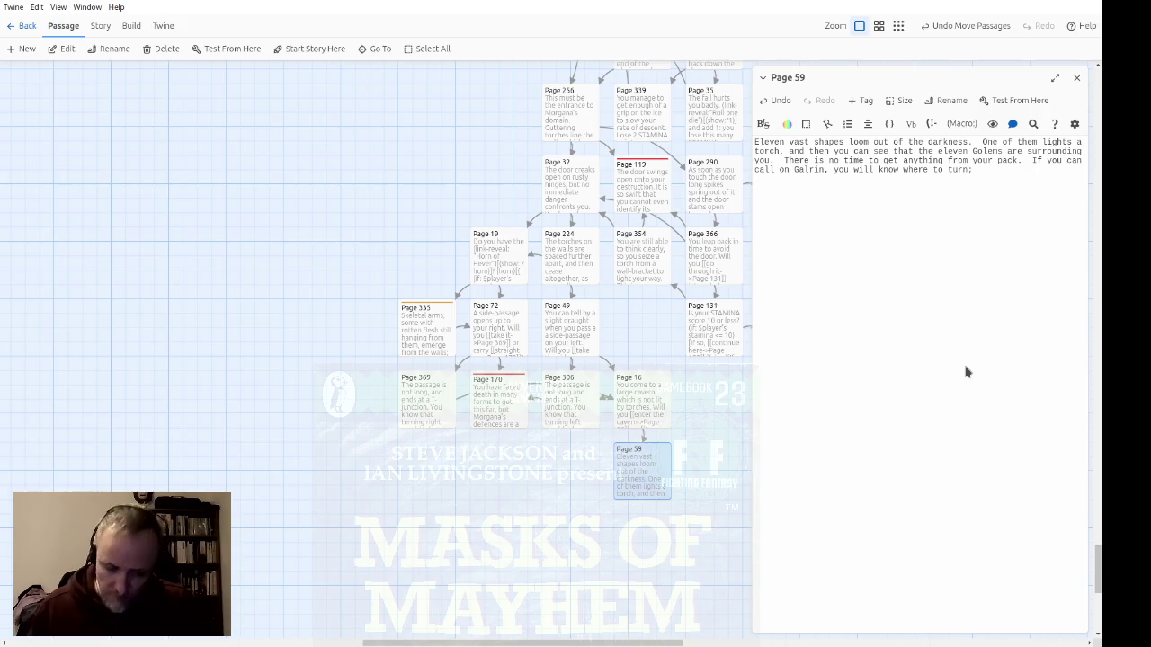
{"action": "type", "text": "therwise"}
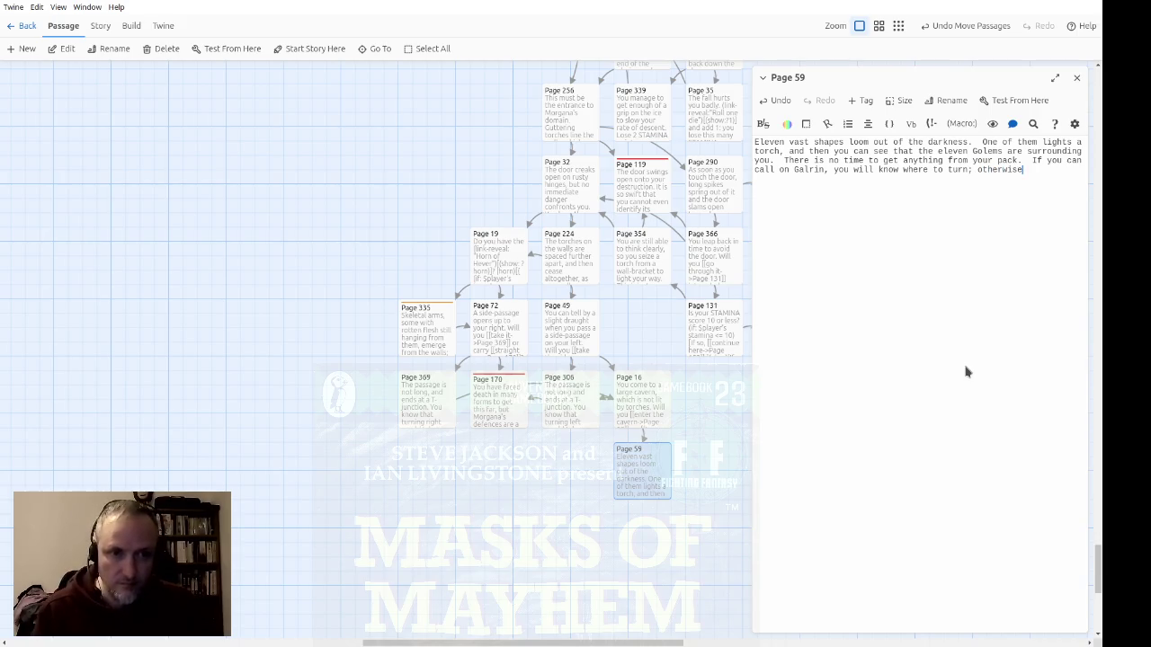
{"action": "type", "text": ", your body "}
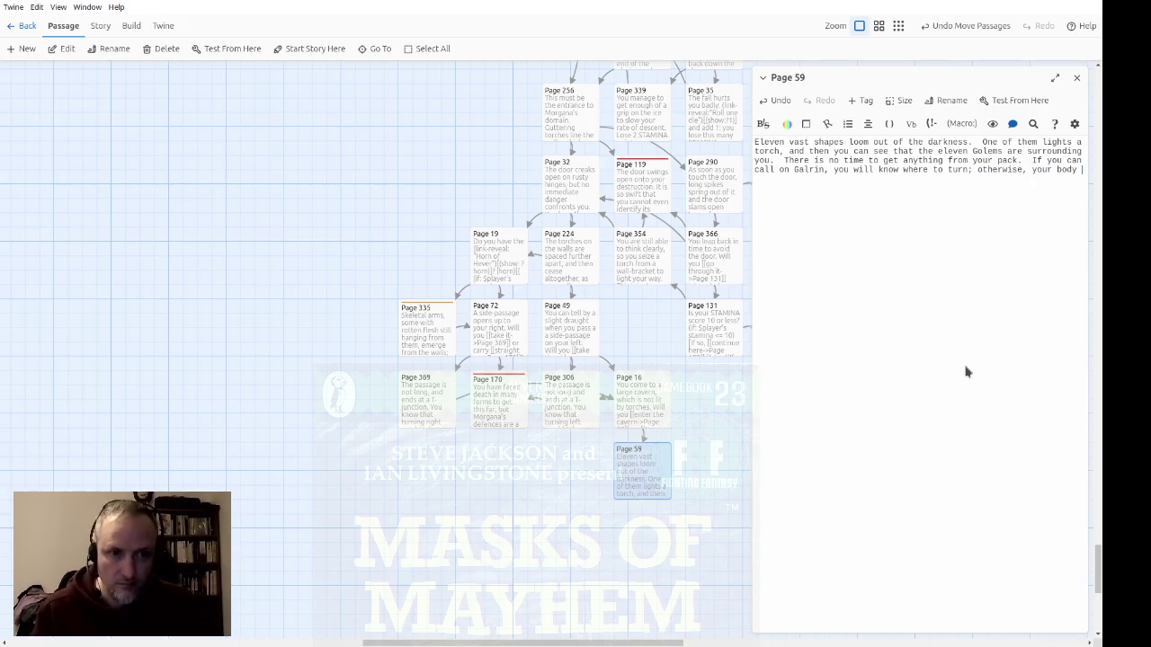
{"action": "type", "text": "is mangled,"}
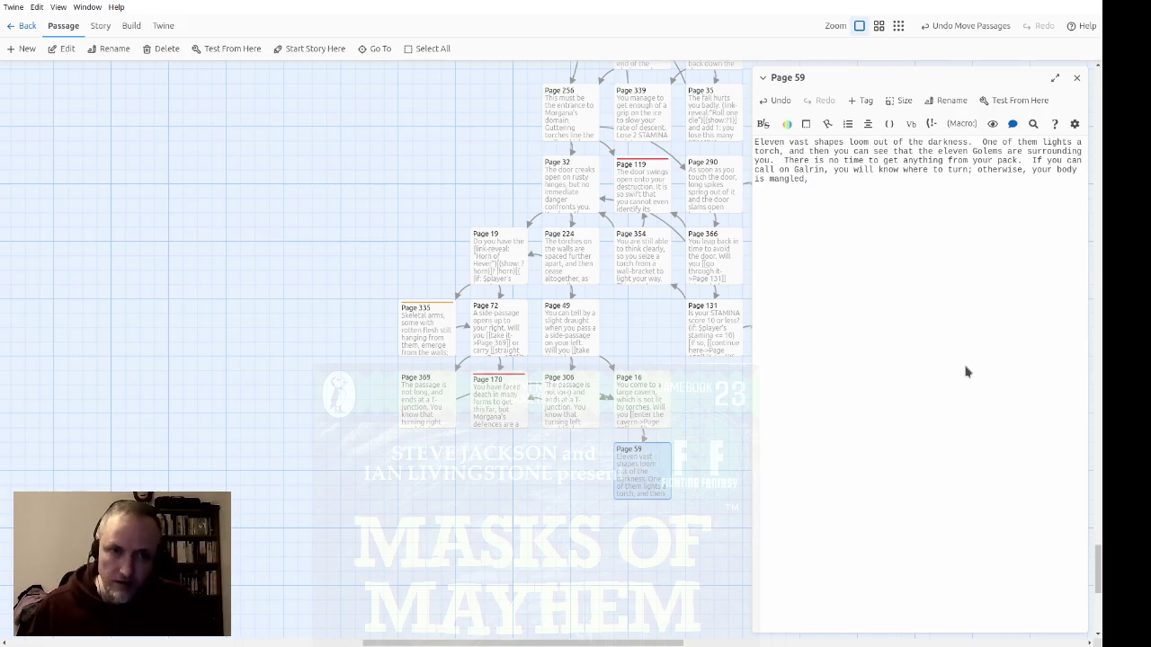
{"action": "type", "text": "and your adventure is"}
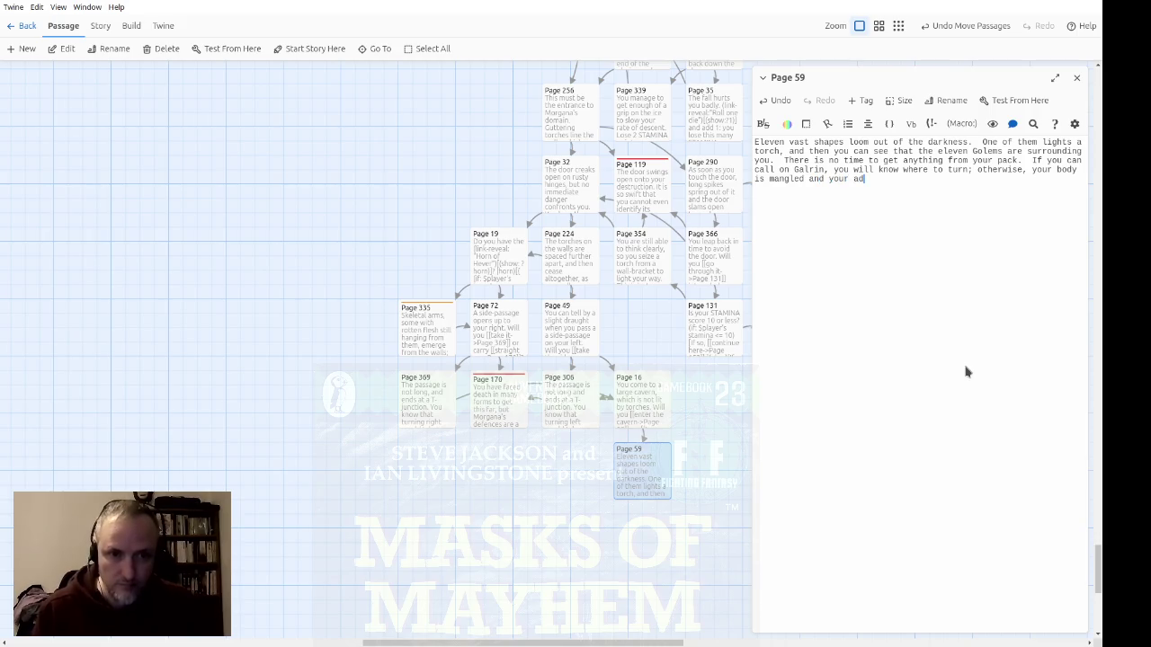
{"action": "type", "text": " over."}
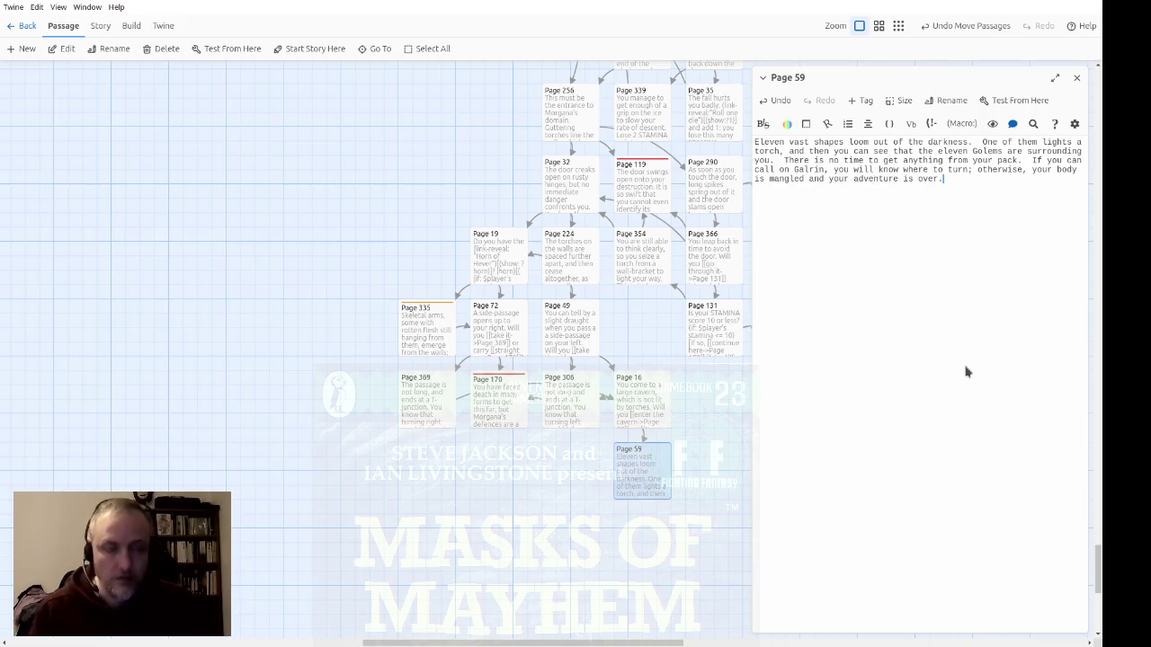
{"action": "scroll", "coordinate": [603, 390], "scroll_direction": "up", "scroll_amount": 15}
Step: Pan the story map to bring Page 263 and Page 171 into view
{"action": "scroll", "coordinate": [605, 297], "scroll_direction": "up", "scroll_amount": 15}
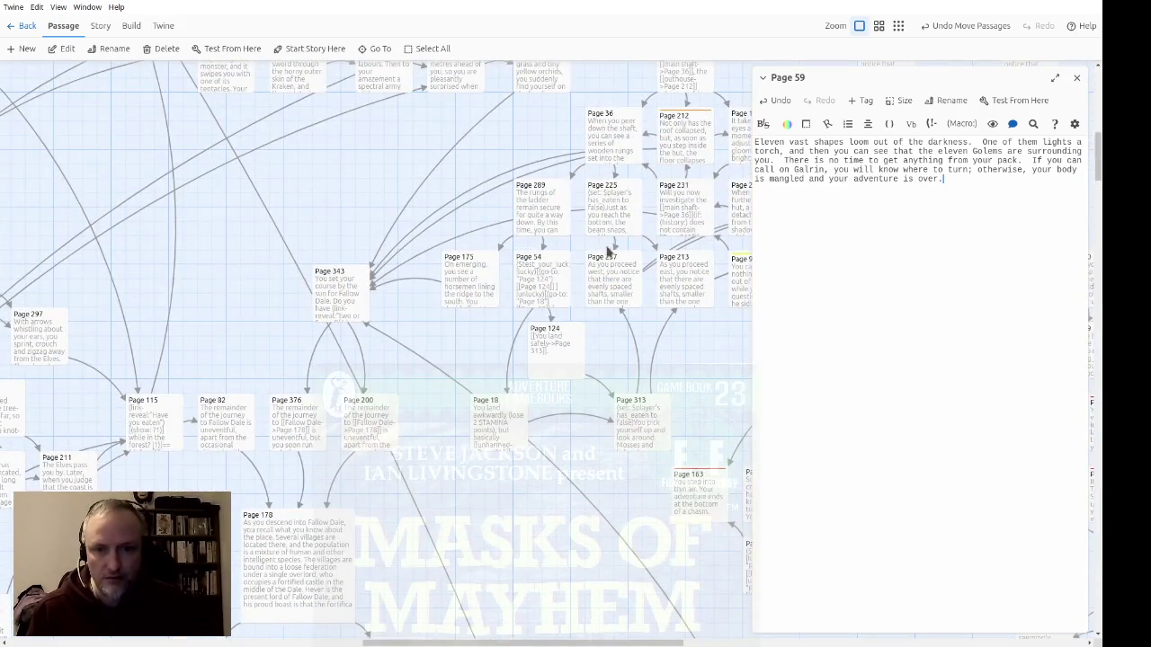
{"action": "scroll", "coordinate": [555, 267], "scroll_direction": "down", "scroll_amount": 5}
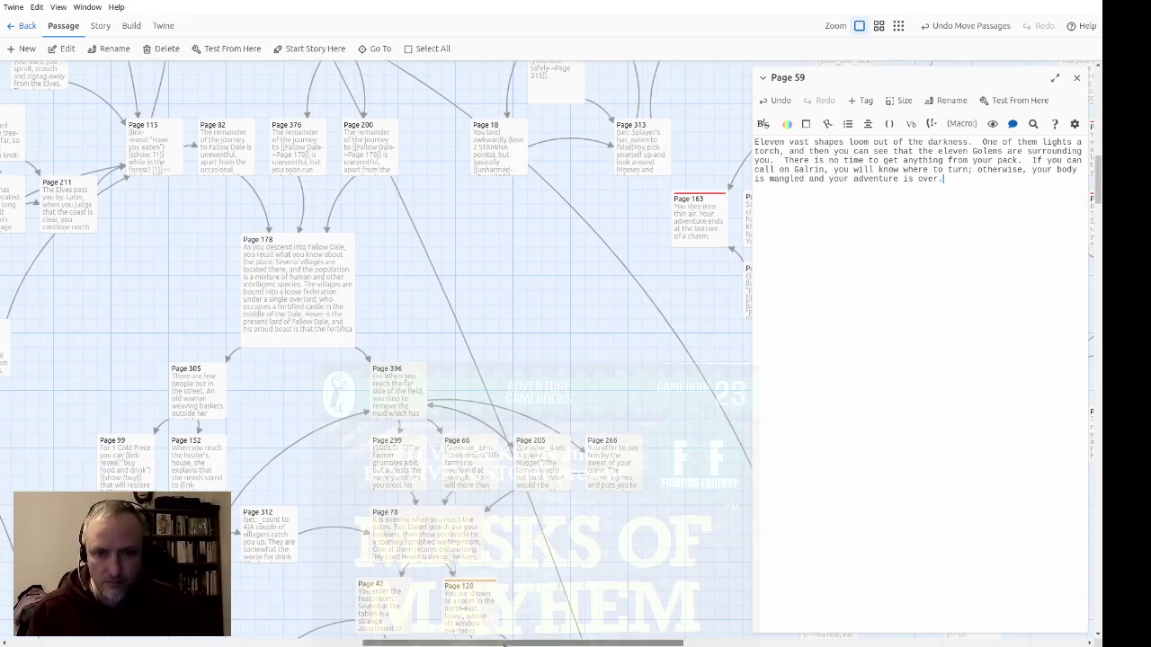
{"action": "left_click_drag", "start_coordinate": [509, 644], "coordinate": [394, 643]}
{"action": "scroll", "coordinate": [548, 417], "scroll_direction": "down", "scroll_amount": 3}
{"action": "scroll", "coordinate": [548, 417], "scroll_direction": "up", "scroll_amount": 1}
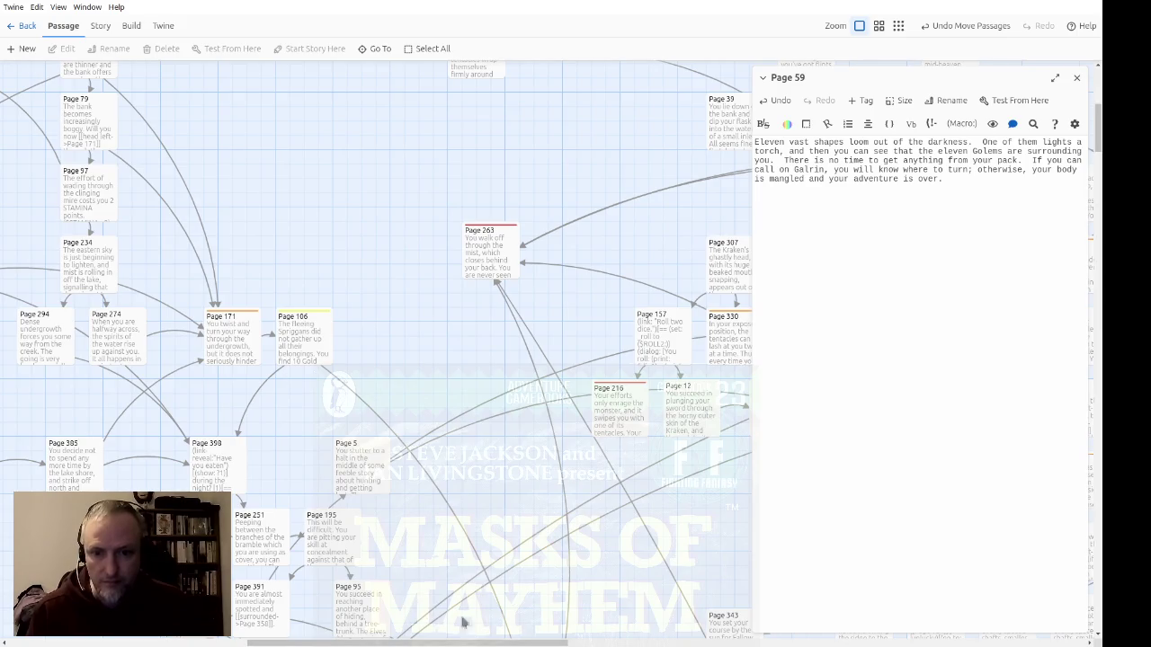